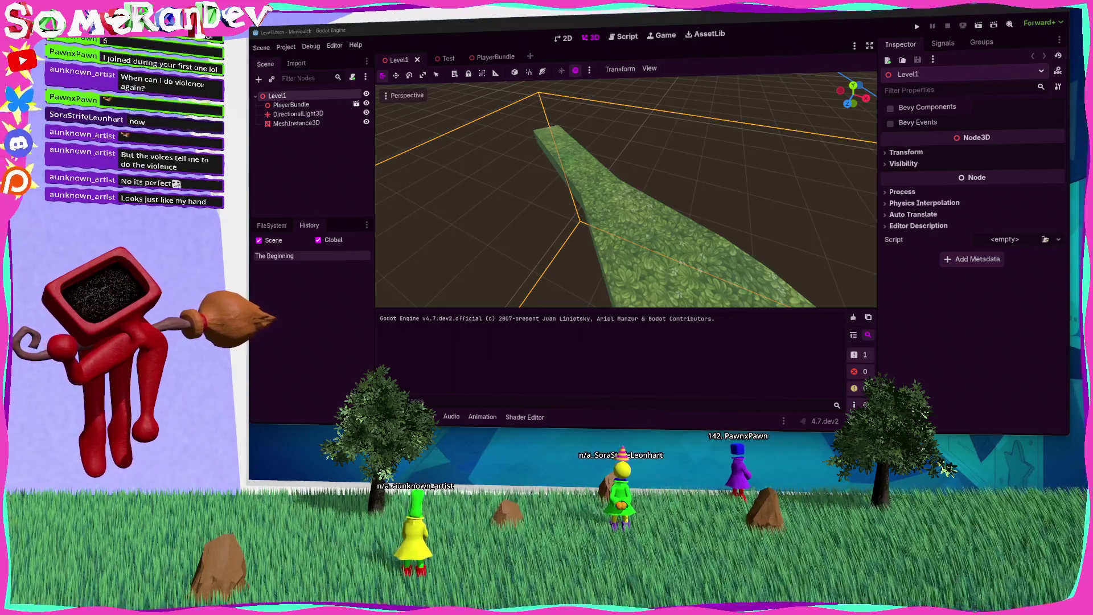
Snap the Rust editor to the right half, then pick a chain link on the MeshInstance3D track
left_click_drag(658, 183, 649, 222)
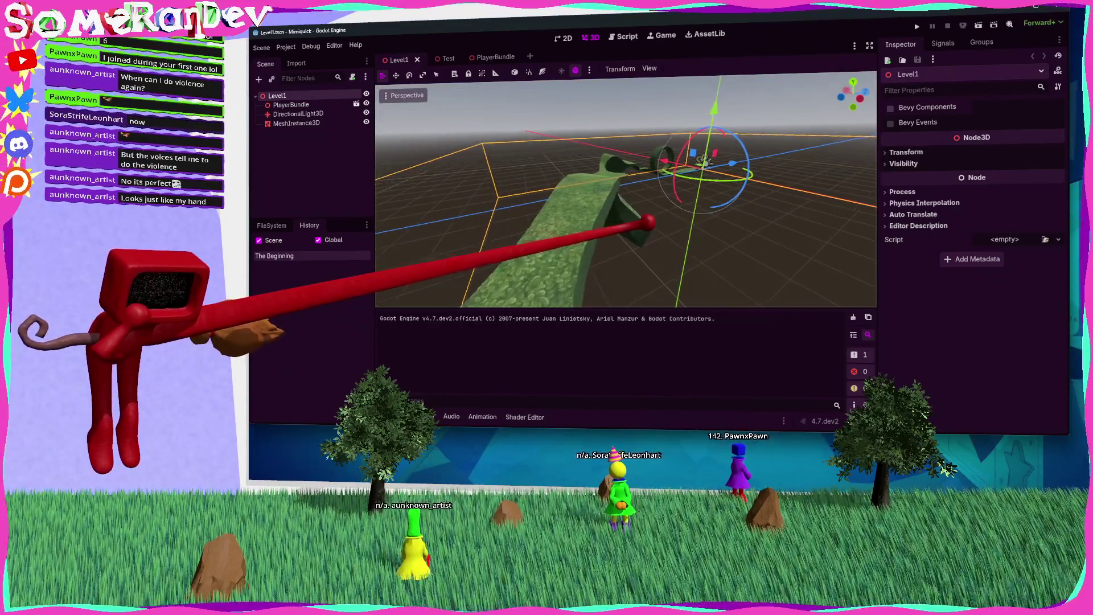
key("alt+Tab")
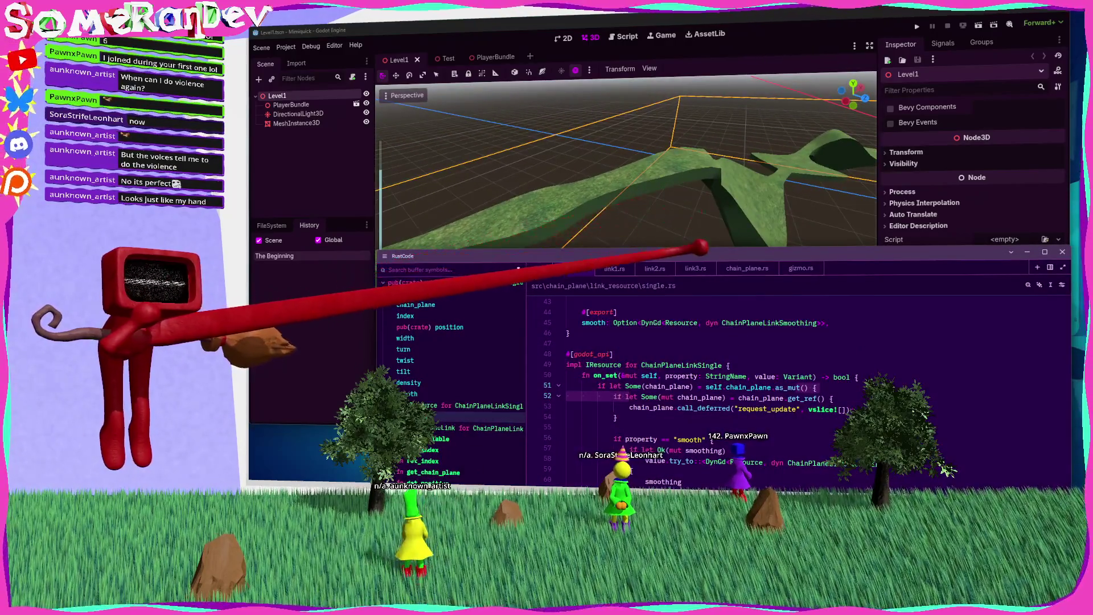
key("super+Right")
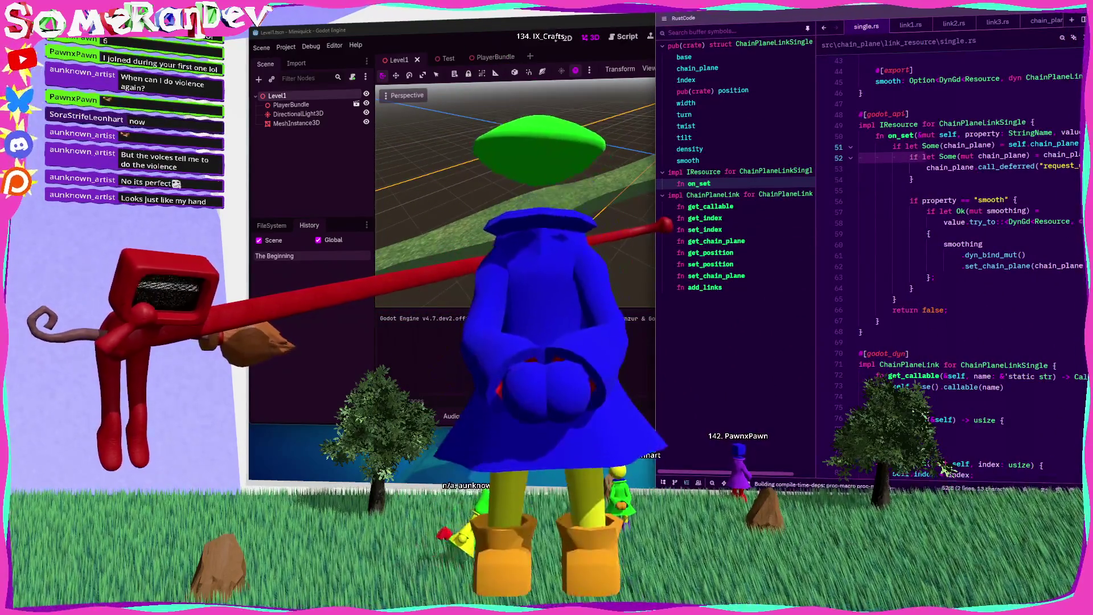
key("alt+Tab")
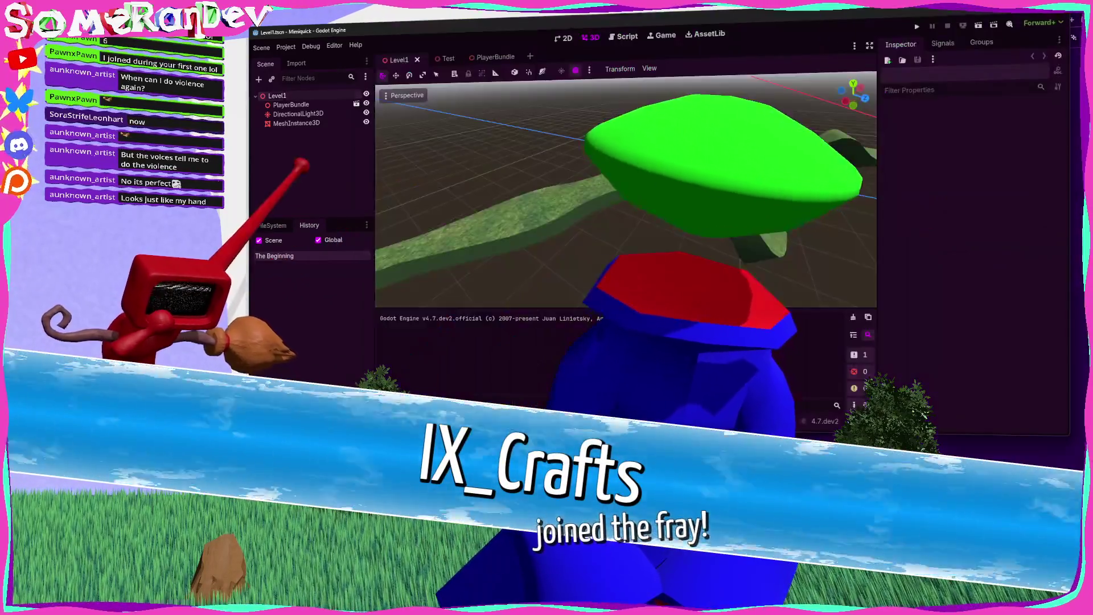
left_click(296, 123)
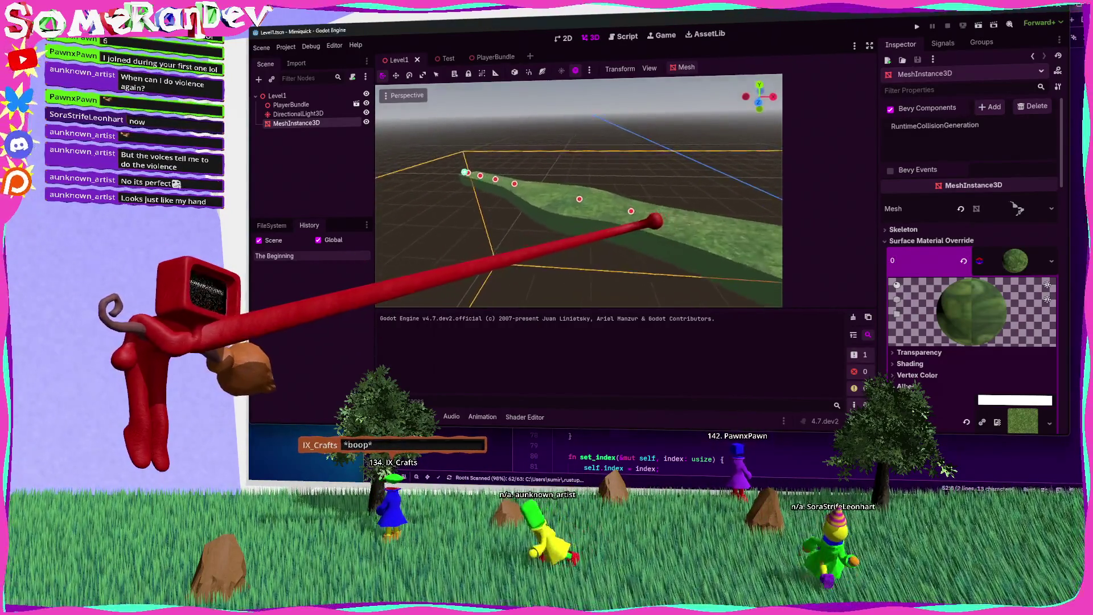
left_click(560, 207)
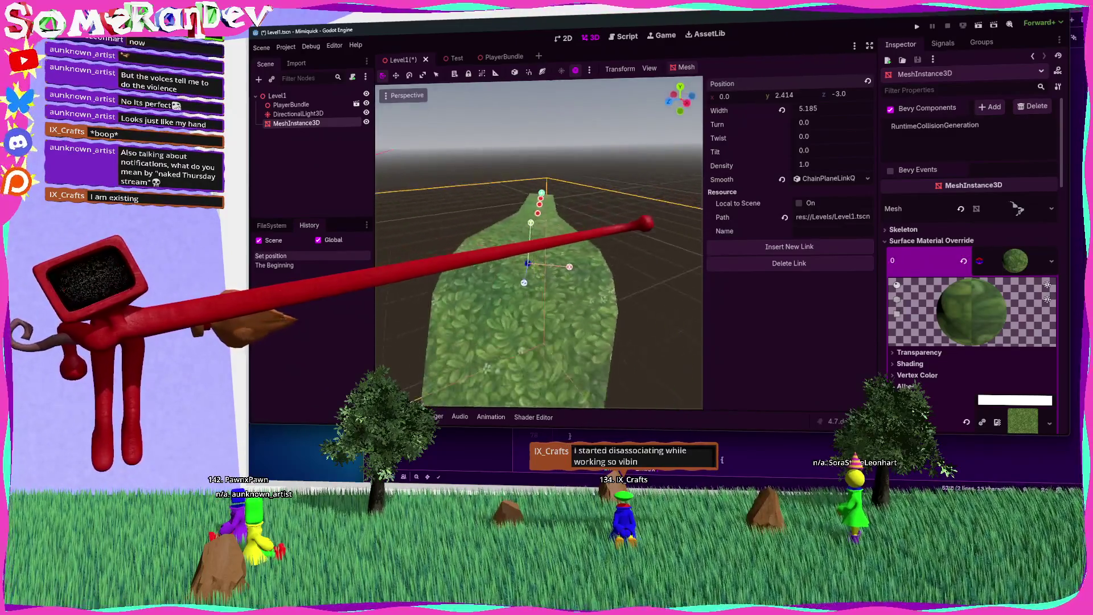
Lower the selected chain link to Position Y 0.878, z -3.0
left_click_drag(536, 215, 515, 268)
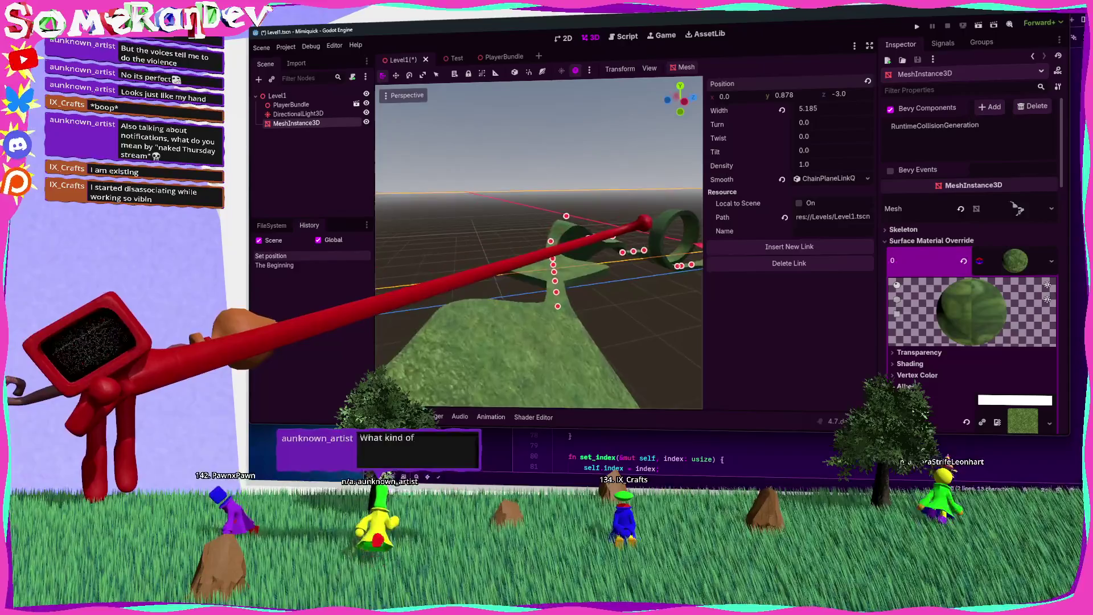
scroll(538, 245, "up", 2)
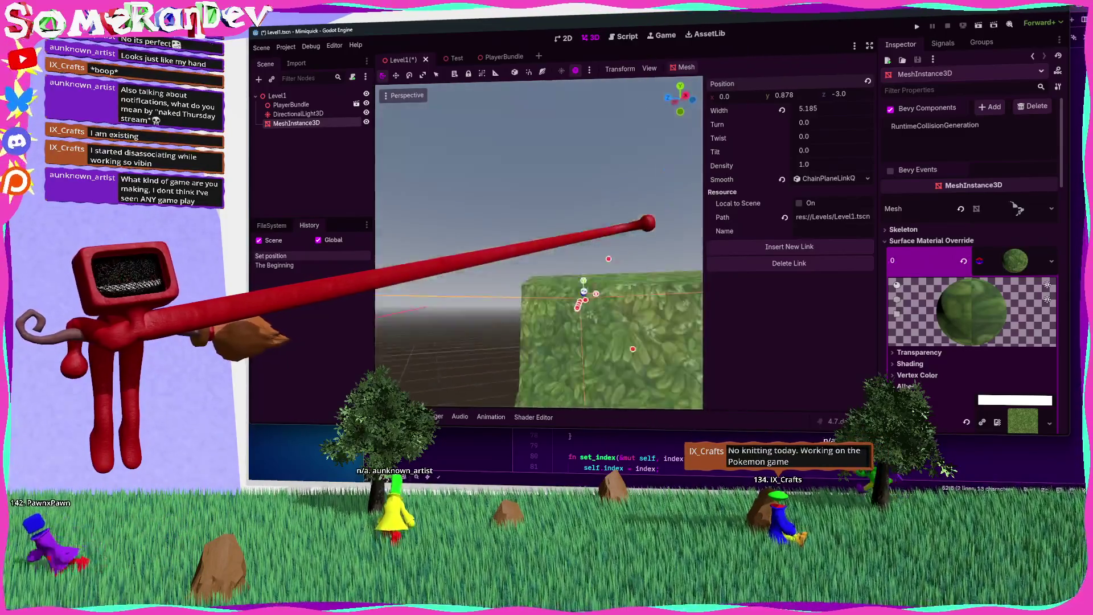
scroll(539, 242, "down", 10)
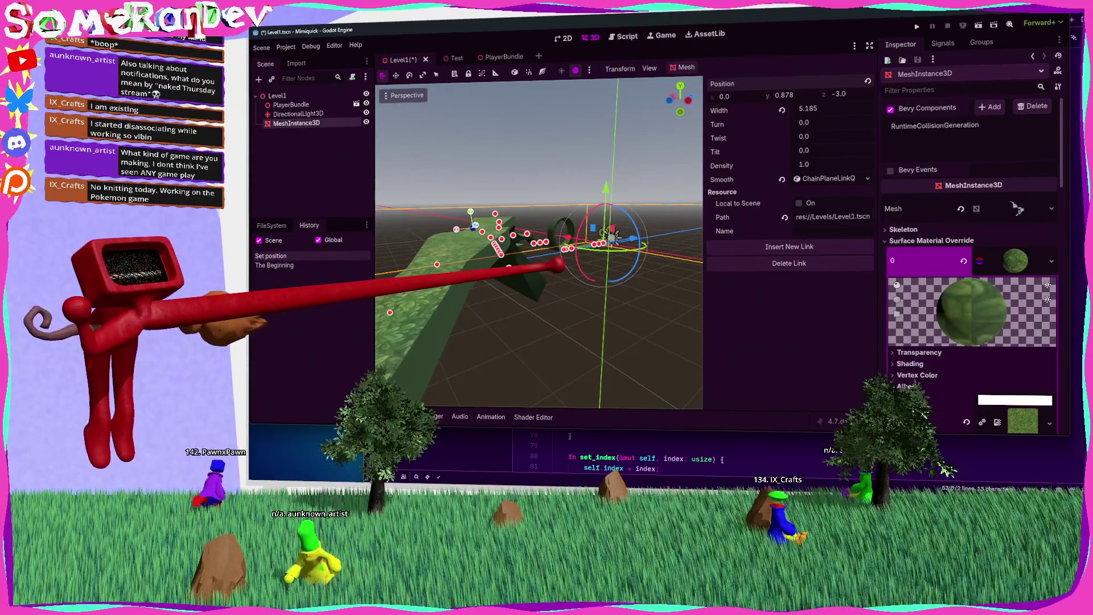
Move in close and raise a chain link near the track's start slightly
left_click_drag(539, 245, 547, 216)
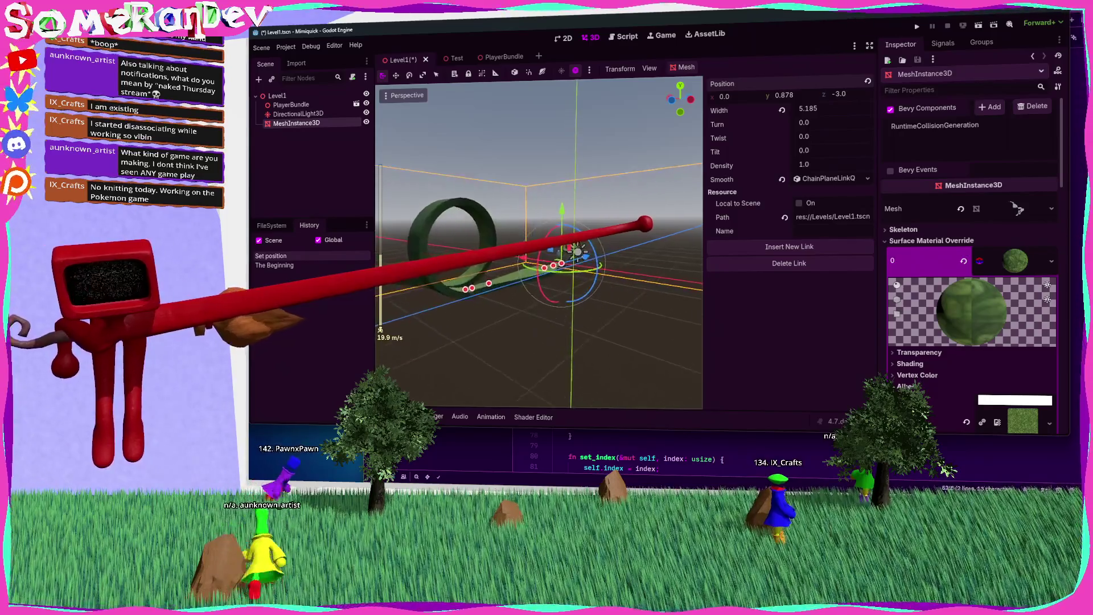
left_click_drag(645, 224, 532, 264)
left_click(544, 238)
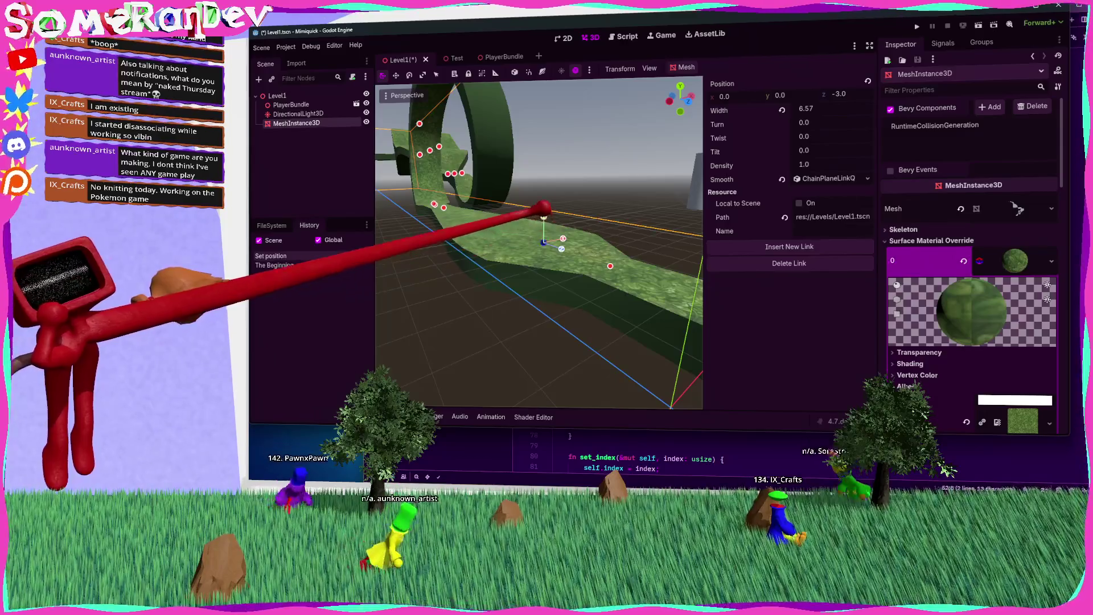
left_click_drag(556, 135, 541, 298)
Lower another, tilted chain link below the track, then return Level1 to its saved state
mouse_move(650, 223)
left_mouse_down()
mouse_move(507, 213)
mouse_move(500, 246)
mouse_move(659, 222)
mouse_move(479, 243)
mouse_move(676, 217)
left_mouse_up()
left_click(449, 222)
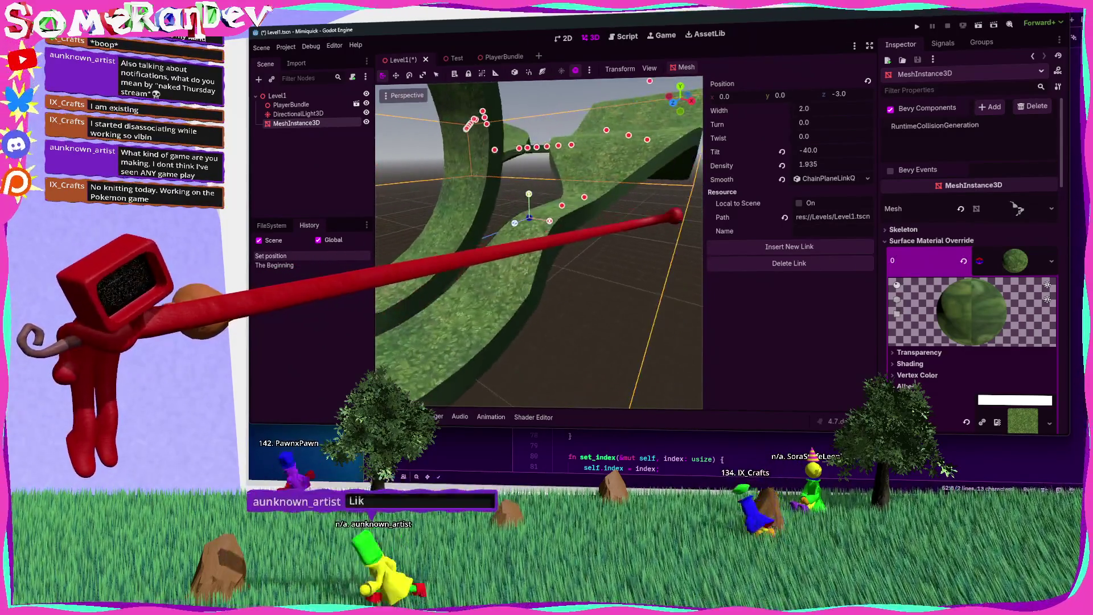
mouse_move(534, 194)
left_mouse_down()
mouse_move(531, 239)
mouse_move(566, 176)
mouse_move(576, 322)
mouse_move(556, 152)
mouse_move(523, 183)
mouse_move(556, 249)
mouse_move(530, 176)
left_mouse_up()
key("ctrl+s")
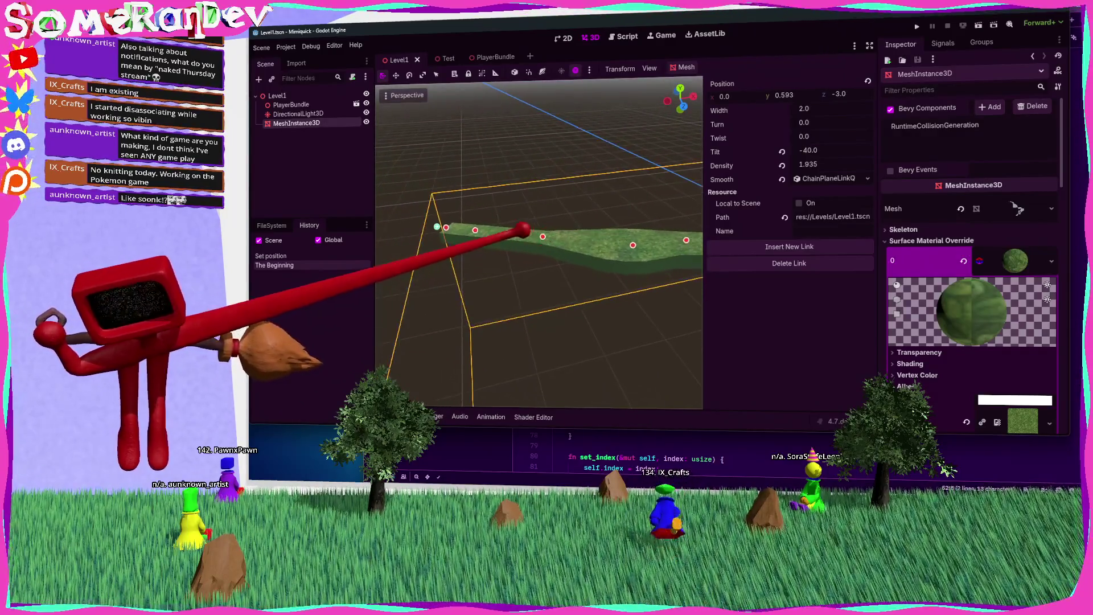
Select a chain link and delete two links from the track
left_click(511, 226)
left_click(800, 264)
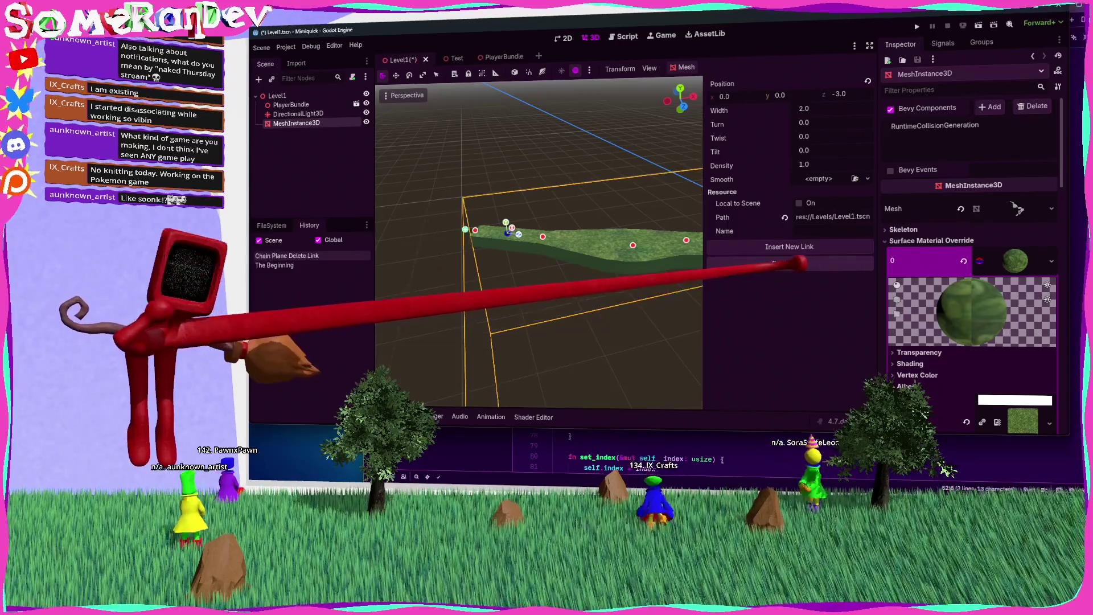
left_click(800, 259)
Insert three new chain links, undo, then restore the latest state from History
left_click(781, 247)
left_click(789, 246)
left_click(766, 247)
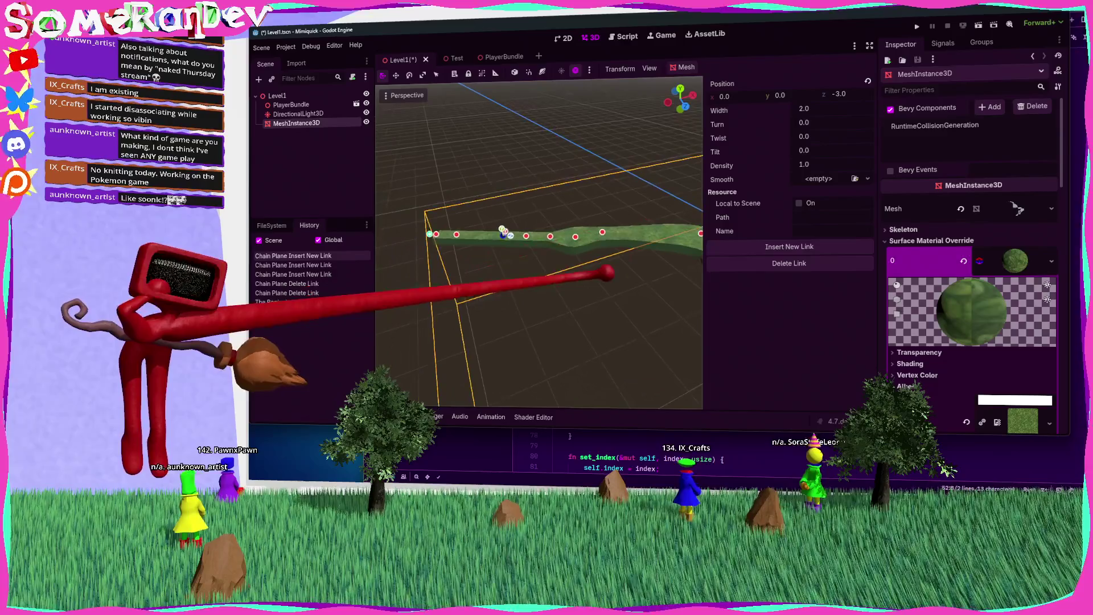
key("ctrl+s")
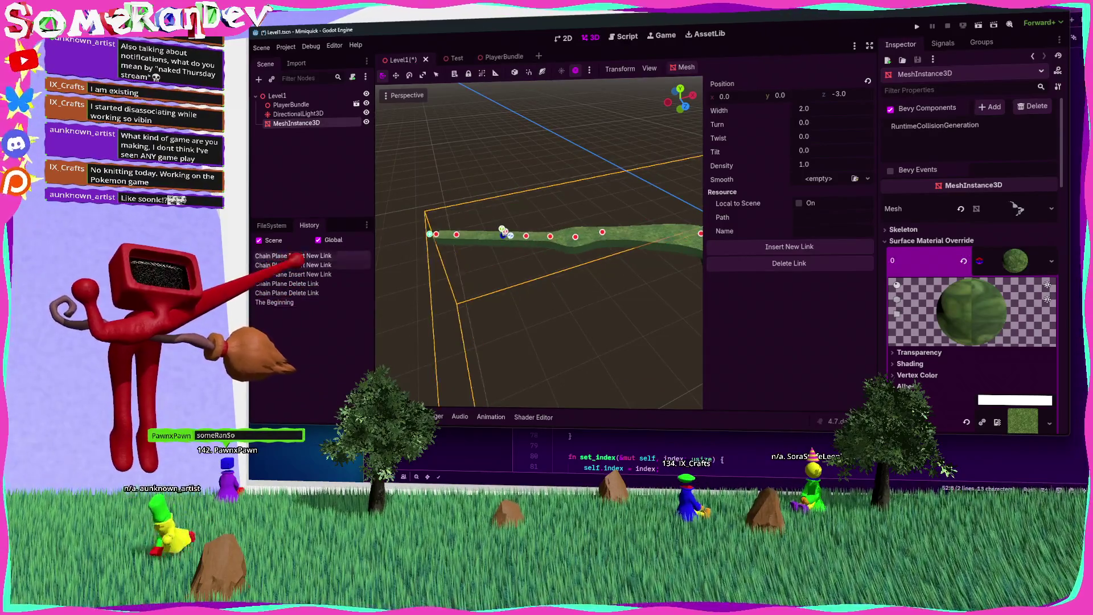
left_click(294, 256)
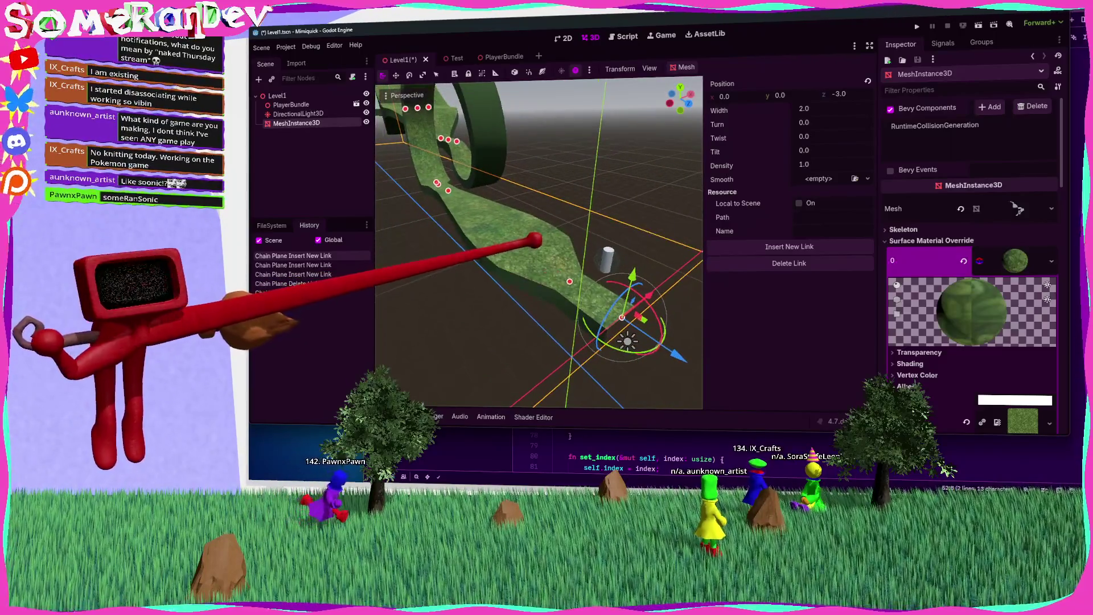
Try chain link heights up and down, dropping one link so the track dips
left_click_drag(535, 242, 538, 278)
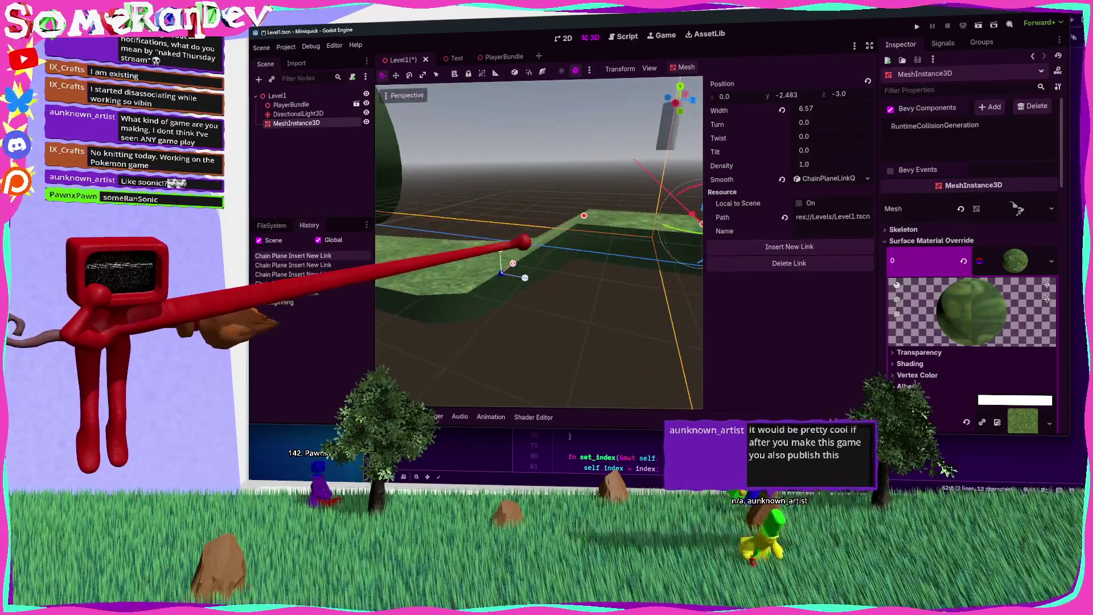
mouse_move(501, 243)
left_mouse_down()
mouse_move(508, 152)
mouse_move(519, 183)
left_mouse_up()
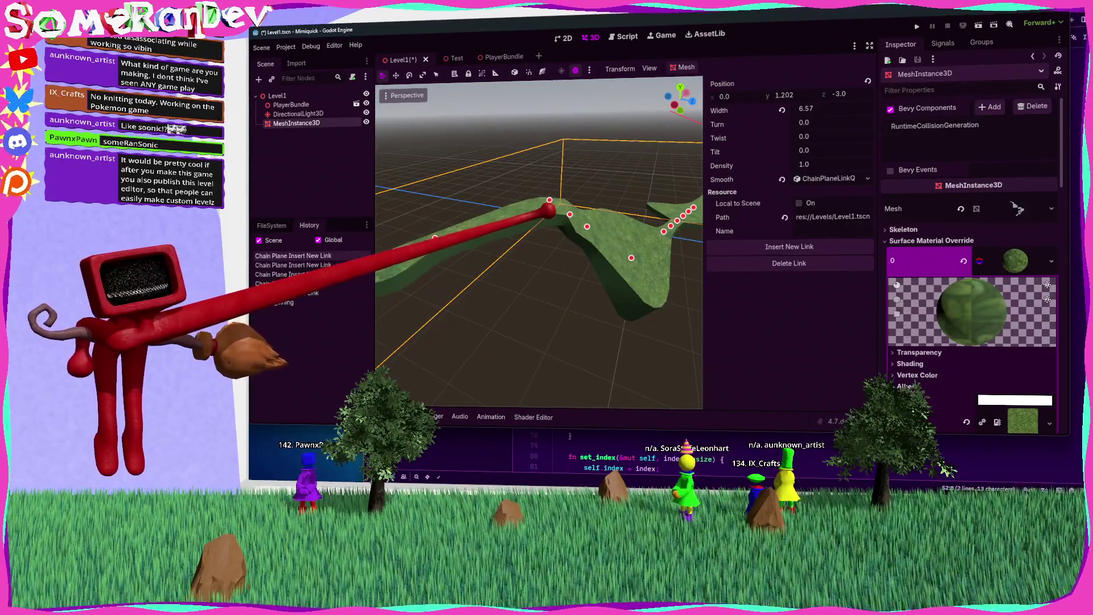
left_click(526, 213)
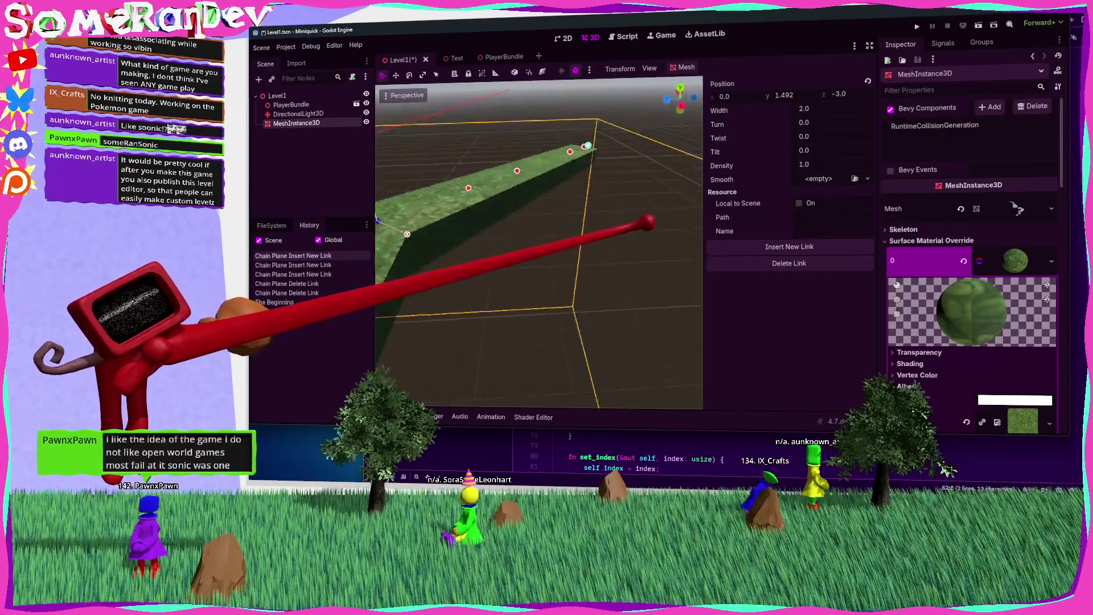
left_click_drag(592, 229, 582, 180)
mouse_move(501, 299)
left_mouse_down()
mouse_move(562, 239)
mouse_move(506, 146)
mouse_move(508, 310)
mouse_move(545, 287)
mouse_move(561, 161)
mouse_move(556, 190)
mouse_move(650, 220)
mouse_move(553, 185)
left_mouse_up()
Revert the last height change and give the link a New ChainPlaneLink Smooth resource
key("ctrl+z")
left_click(868, 179)
left_click(809, 205)
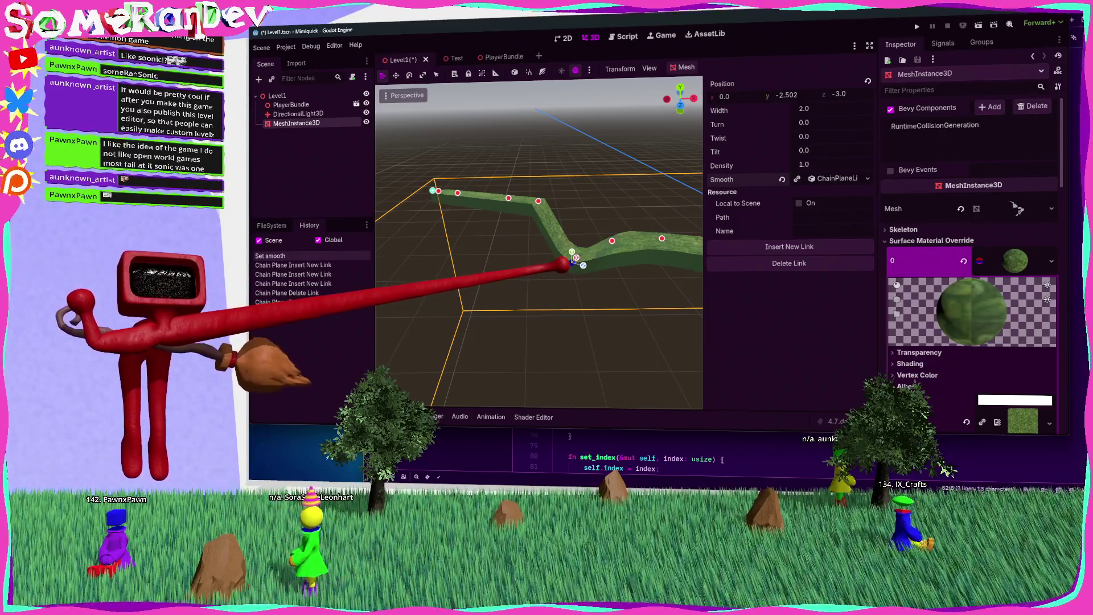
Fly the view over the chain-plane track to the loop, then bring the Rust editor forward
scroll(539, 242, "up", 3)
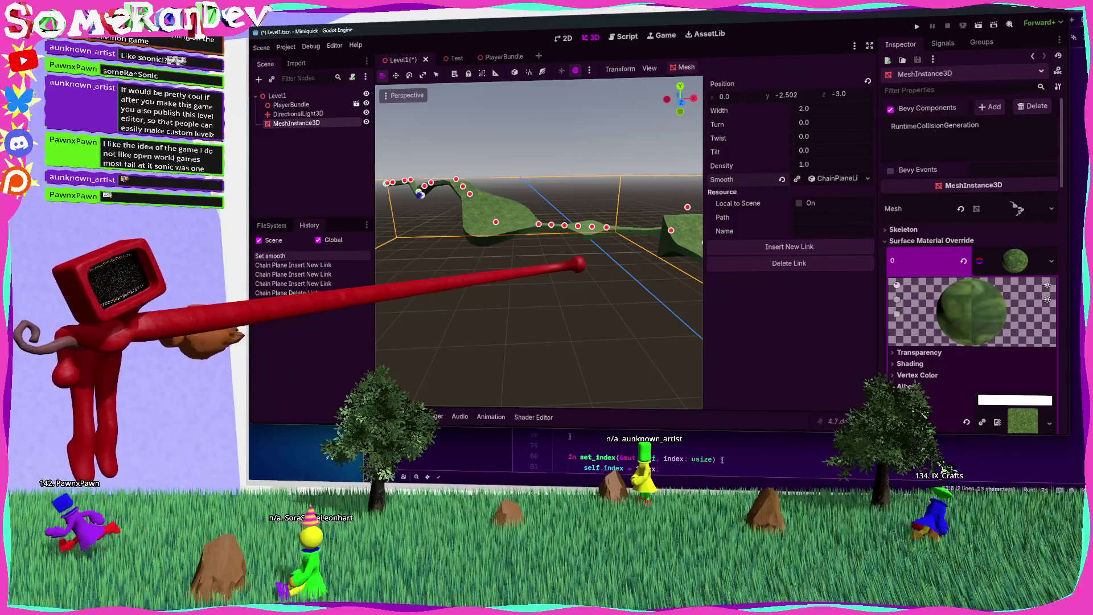
mouse_move(579, 264)
left_mouse_down()
mouse_move(647, 220)
mouse_move(640, 215)
mouse_move(649, 223)
mouse_move(576, 244)
mouse_move(577, 263)
left_mouse_up()
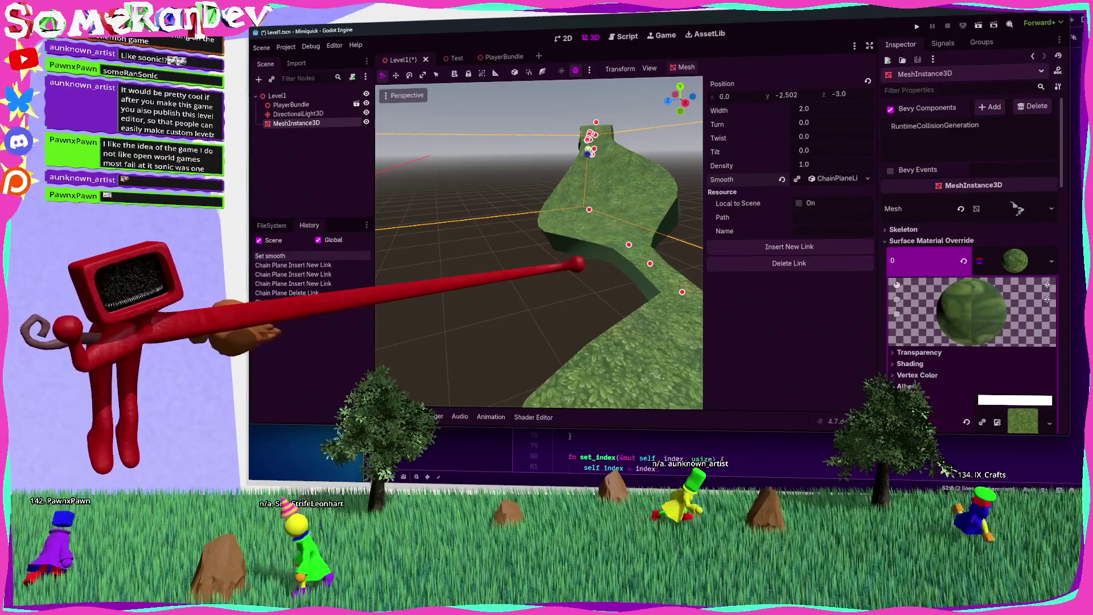
mouse_move(577, 263)
left_mouse_down()
mouse_move(654, 220)
mouse_move(582, 265)
left_mouse_up()
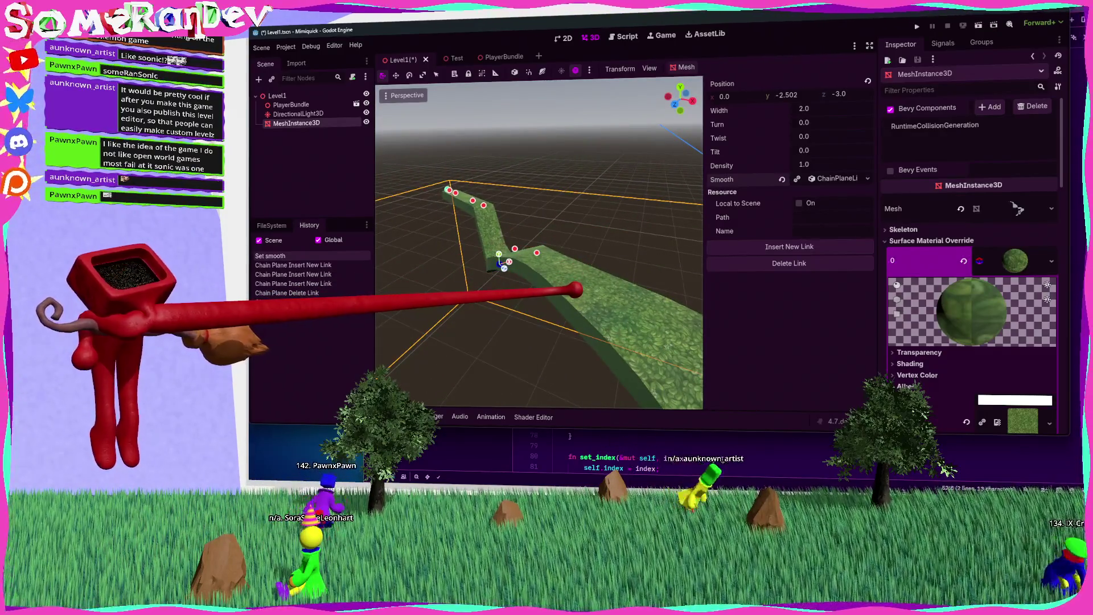
left_click_drag(575, 289, 650, 224)
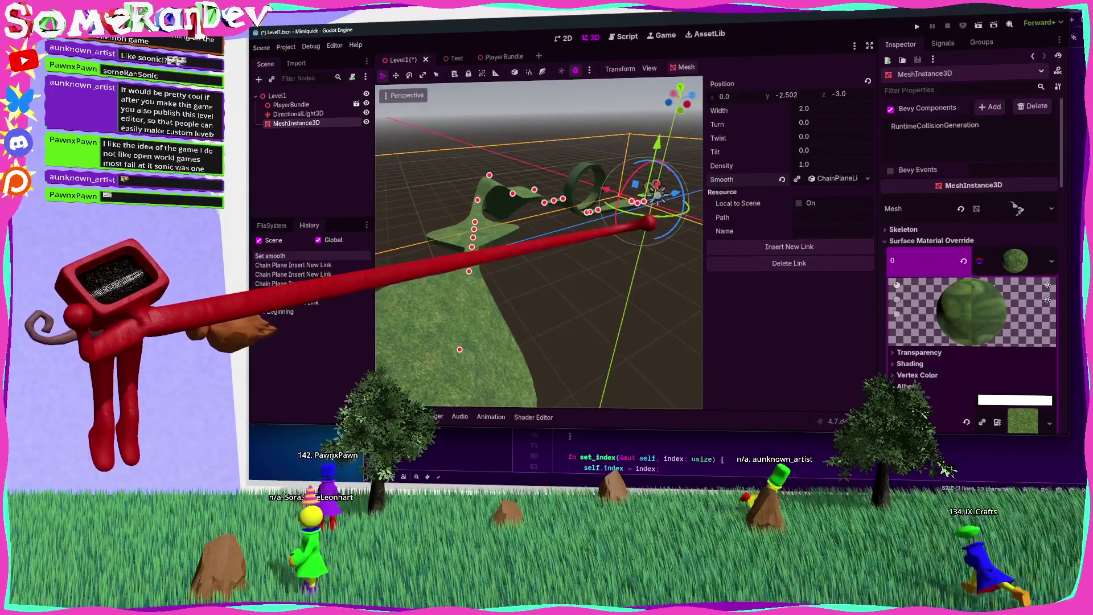
key("w")
scroll(539, 245, "up", 2)
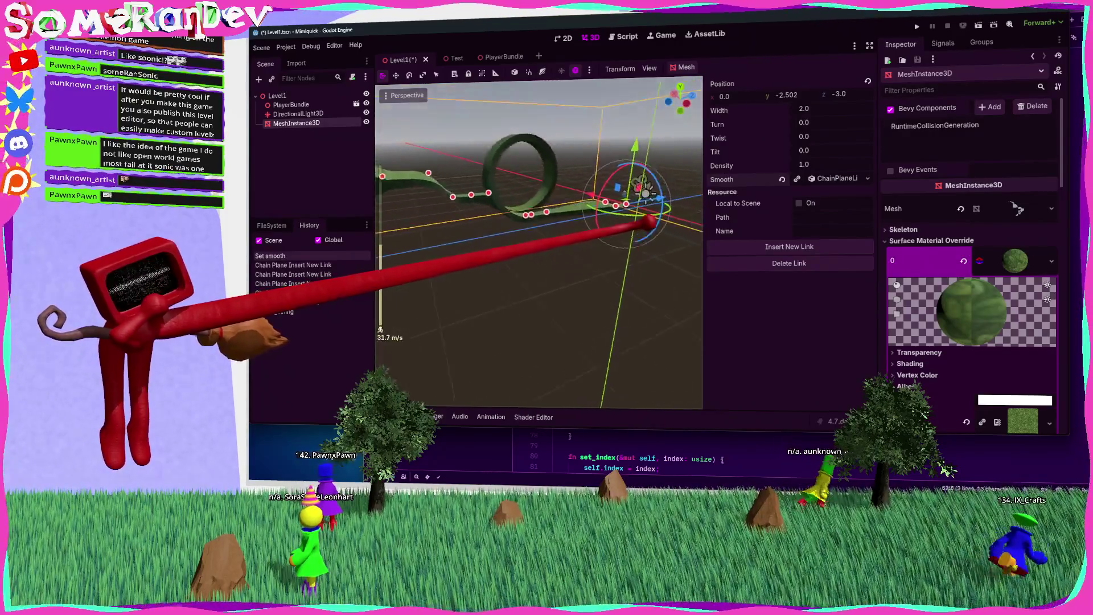
key("w")
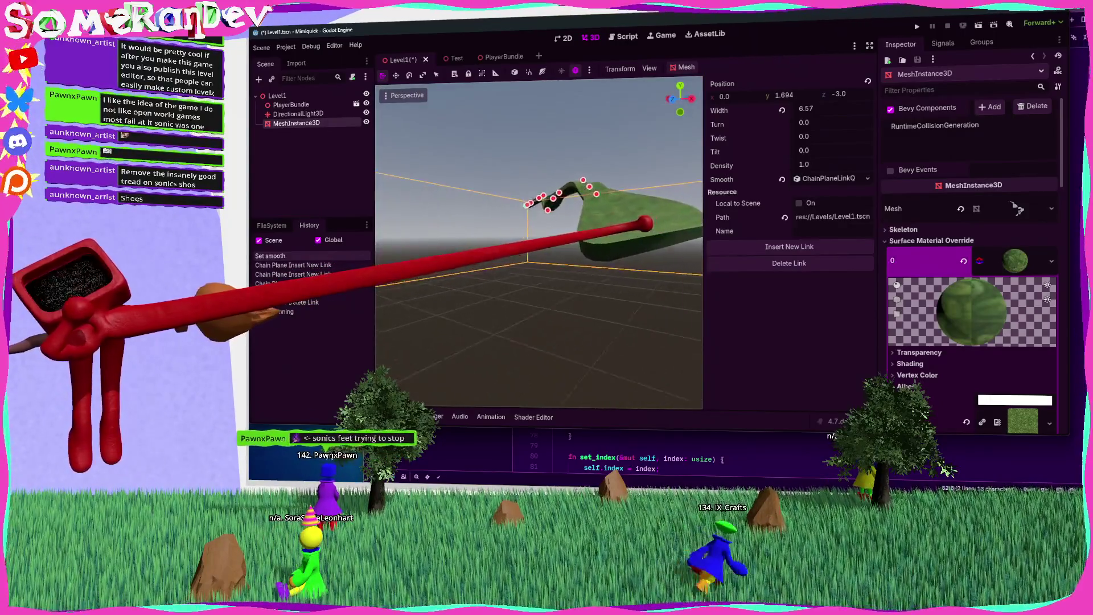
left_click(704, 448)
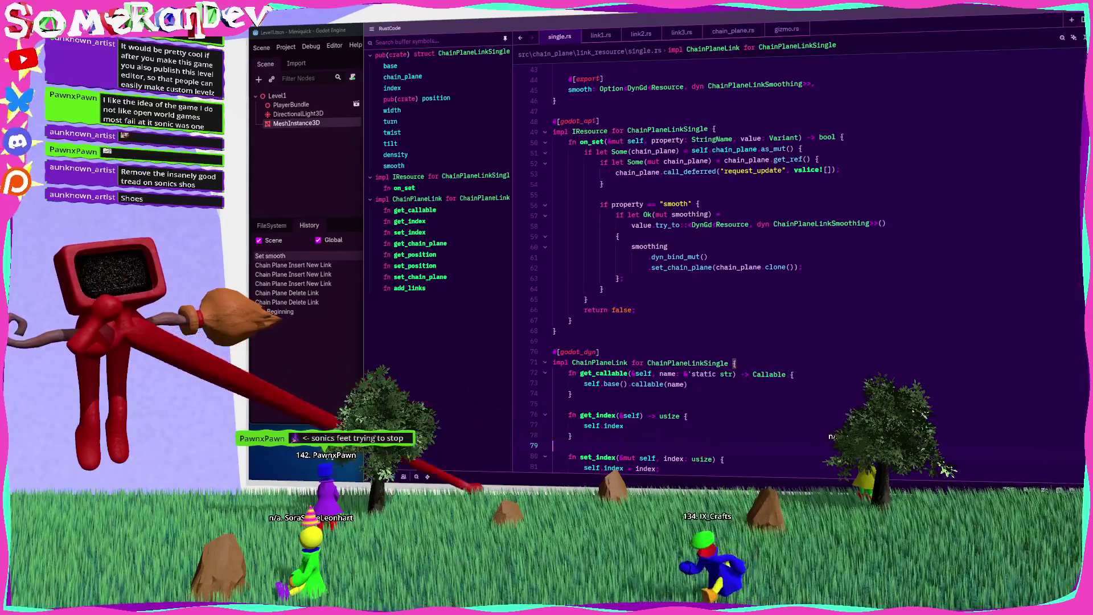
Open link1.rs from the project panel and launch a new Nushell terminal window
key("ctrl+shift+e")
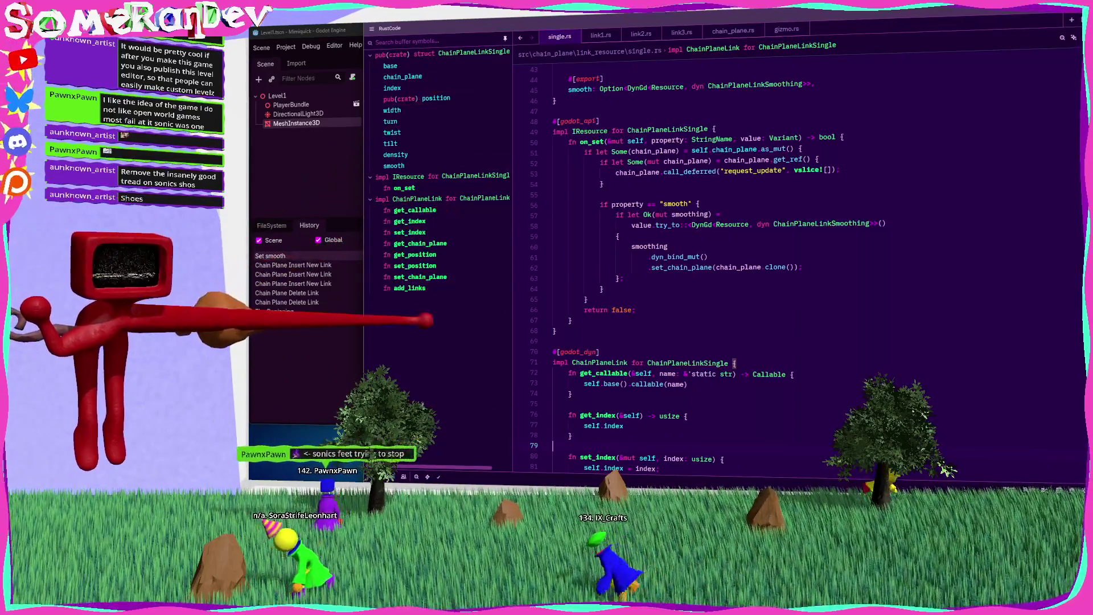
left_click(419, 173)
right_click(652, 215)
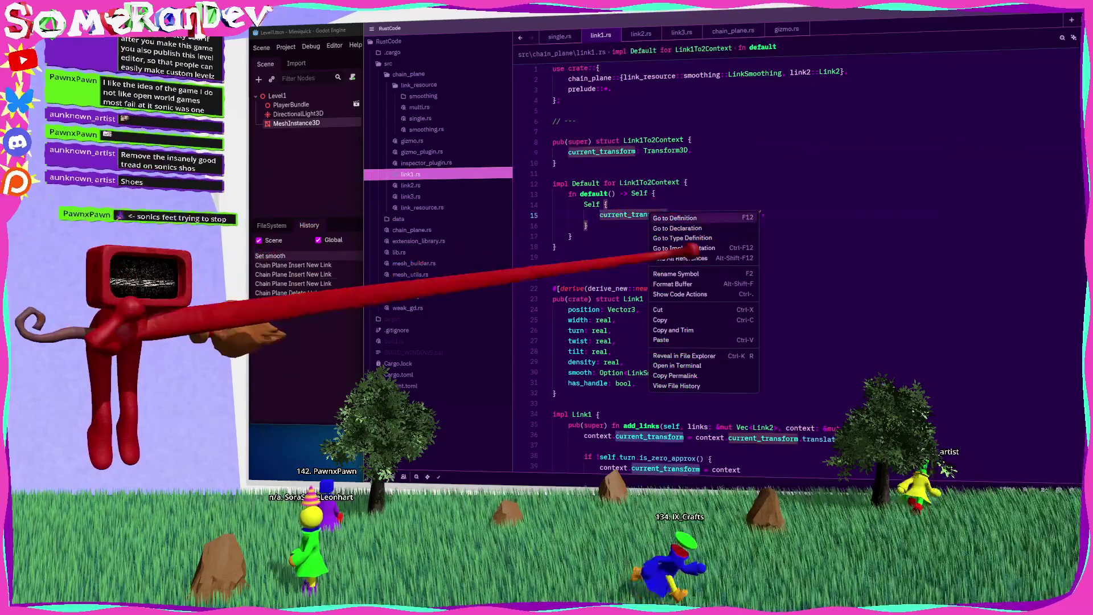
left_click(708, 349)
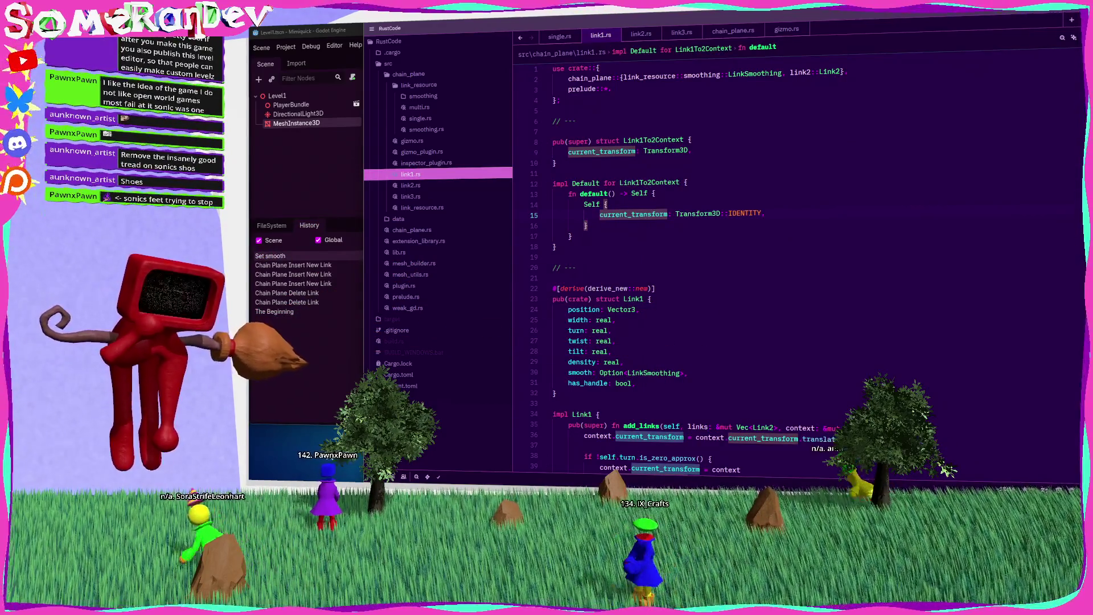
key("ctrl+shift+c")
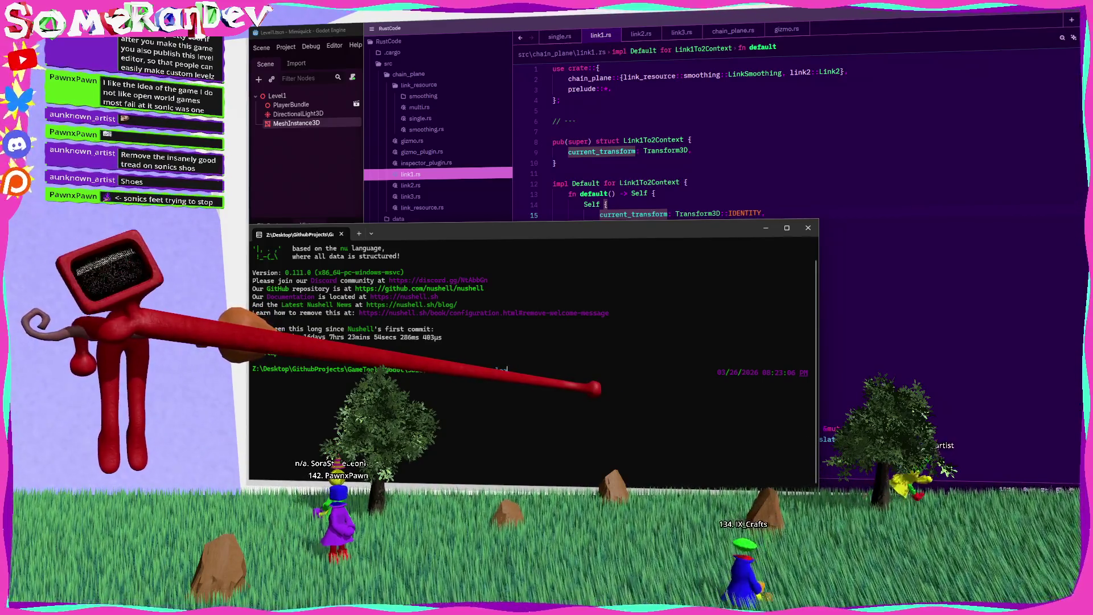
Run the BUILD_WINDOWS.bat build script in the terminal
type("./")
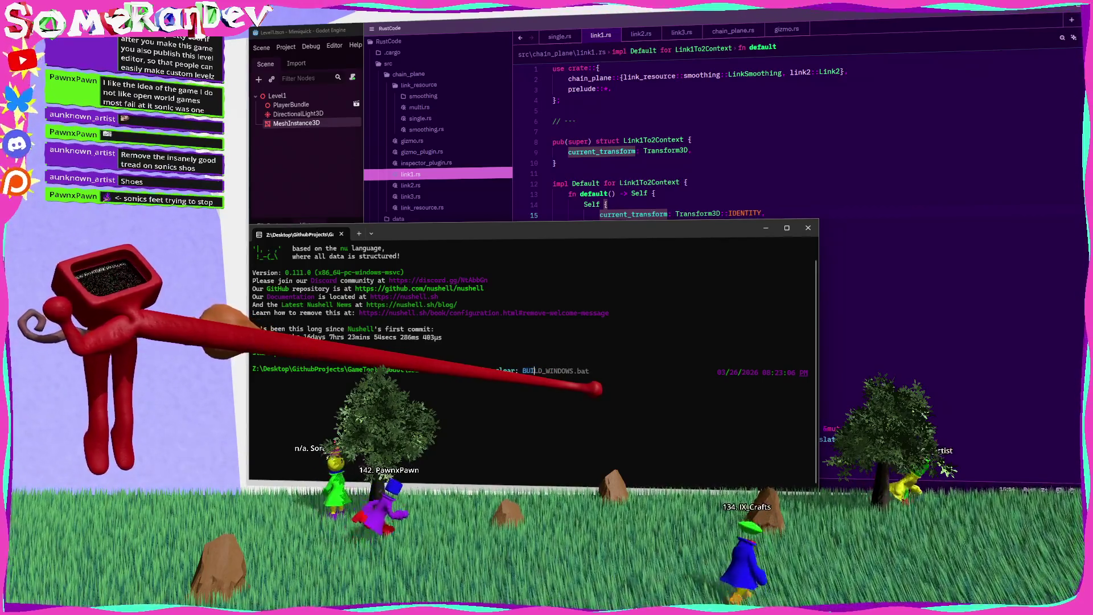
key("Right")
key("Return")
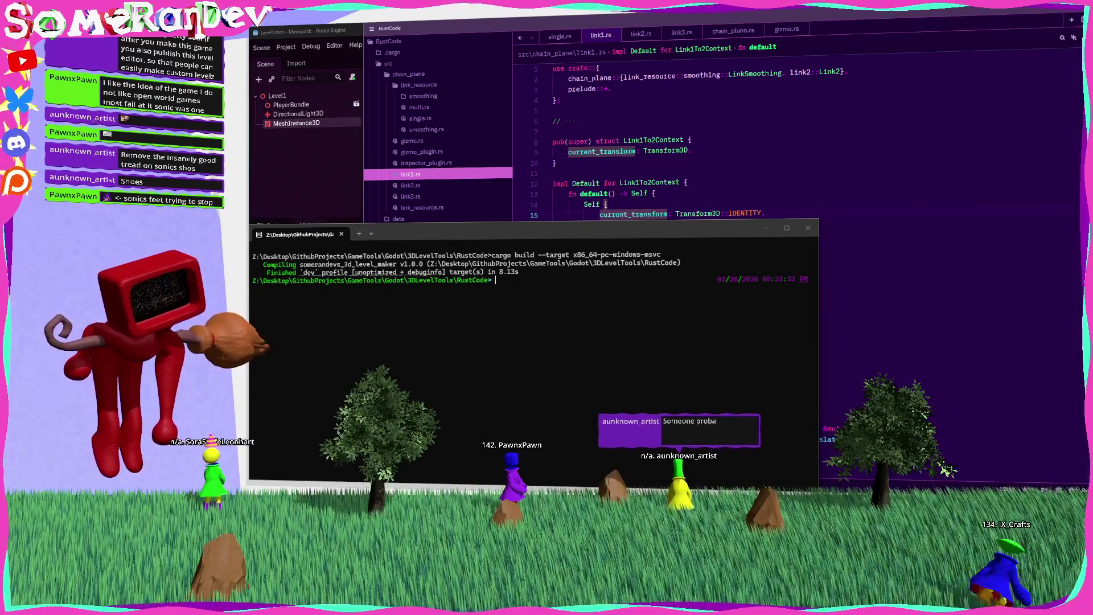
Type the chained clear; BUILD_WINDOWS.bat; Godot_v4.6.1 console.exe --path command with the pasted GodotProject path
type("clear; BUILD_WINDOWS.bat")
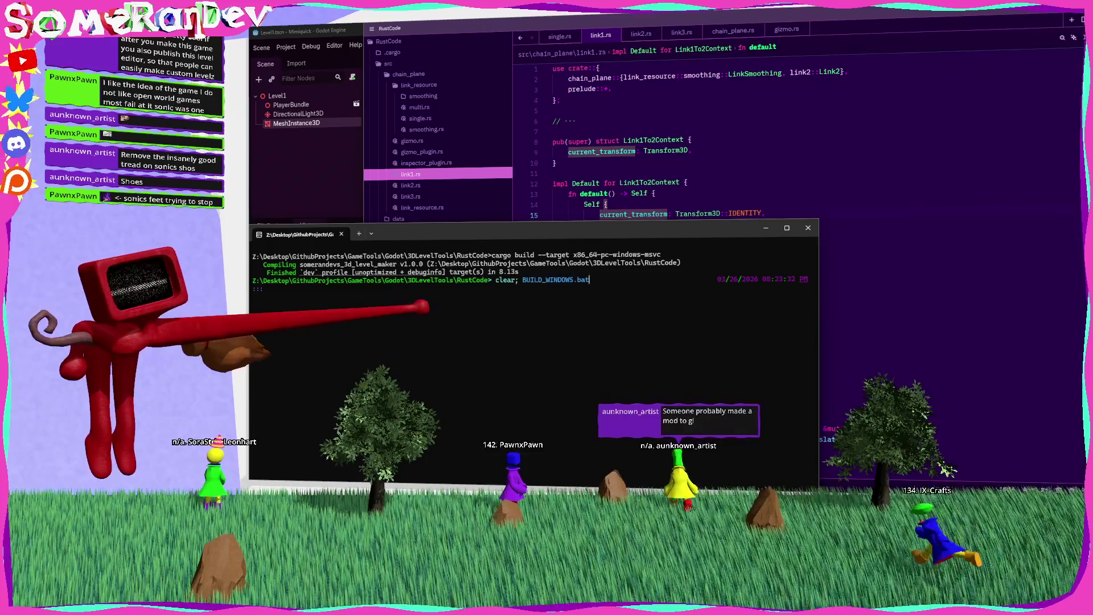
type(";")
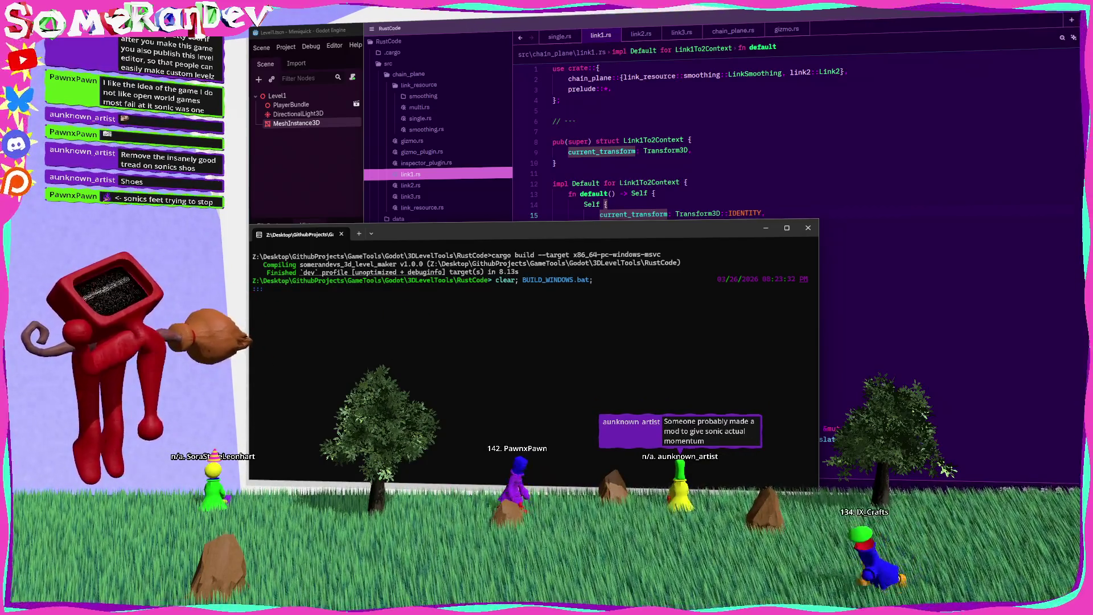
type(" D:\\Godot\\4.6.1\\Godot_v4.6.1-stable_win64_console.exe")
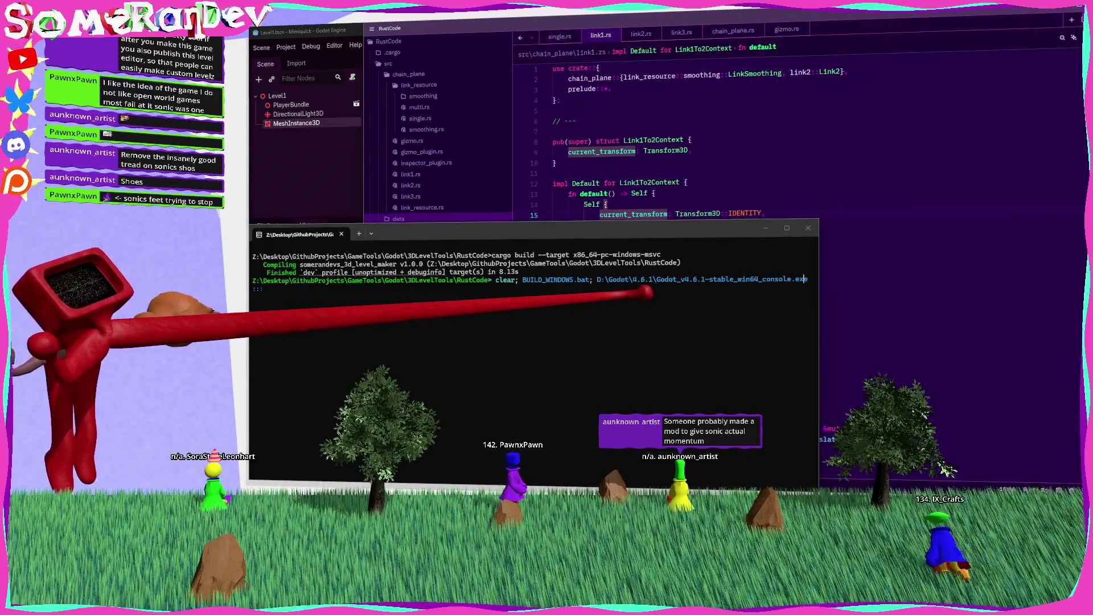
type(" -- pat")
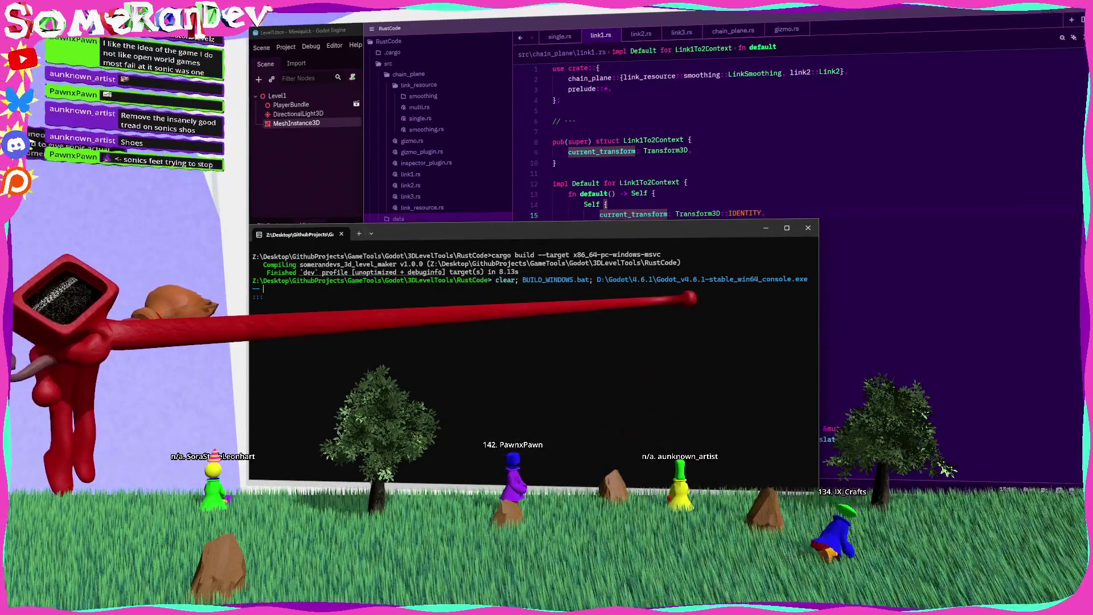
key("BackSpace")
key("BackSpace")
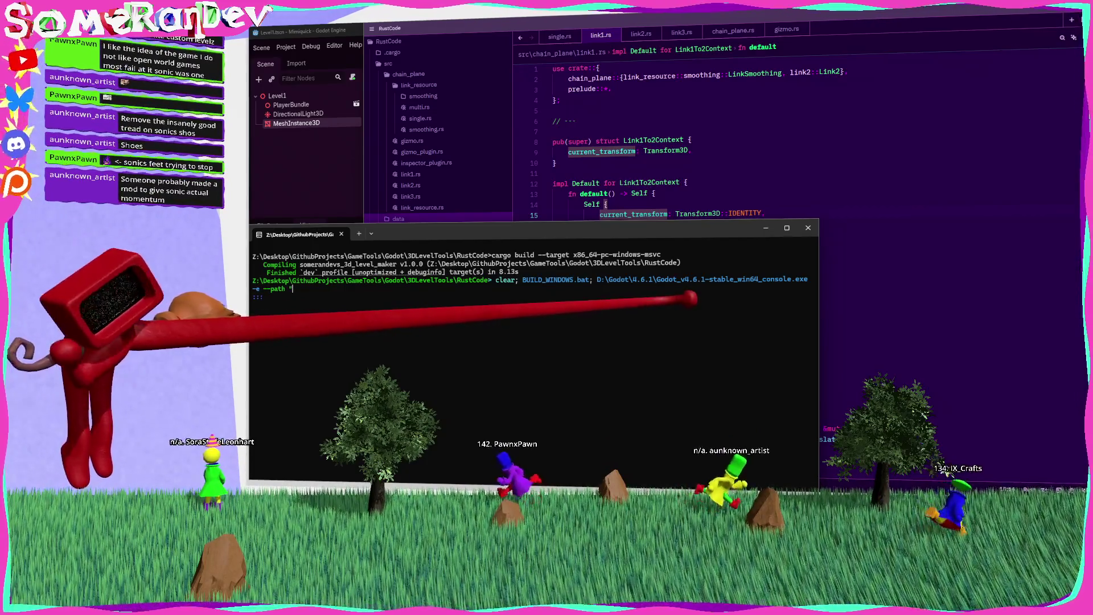
key("alt+Tab")
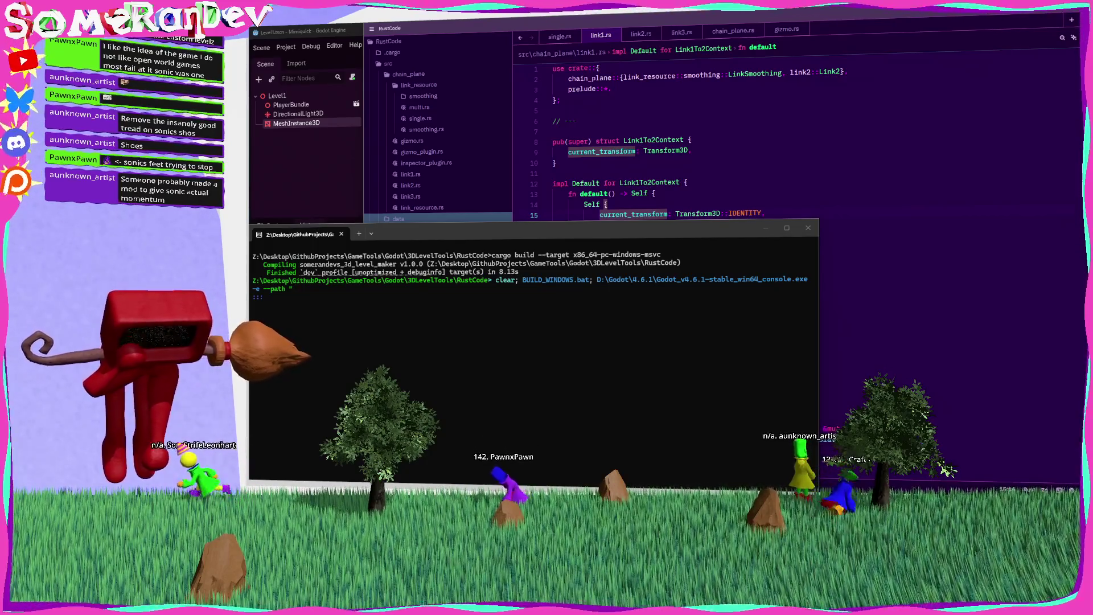
key("alt+Tab")
key("ctrl+v")
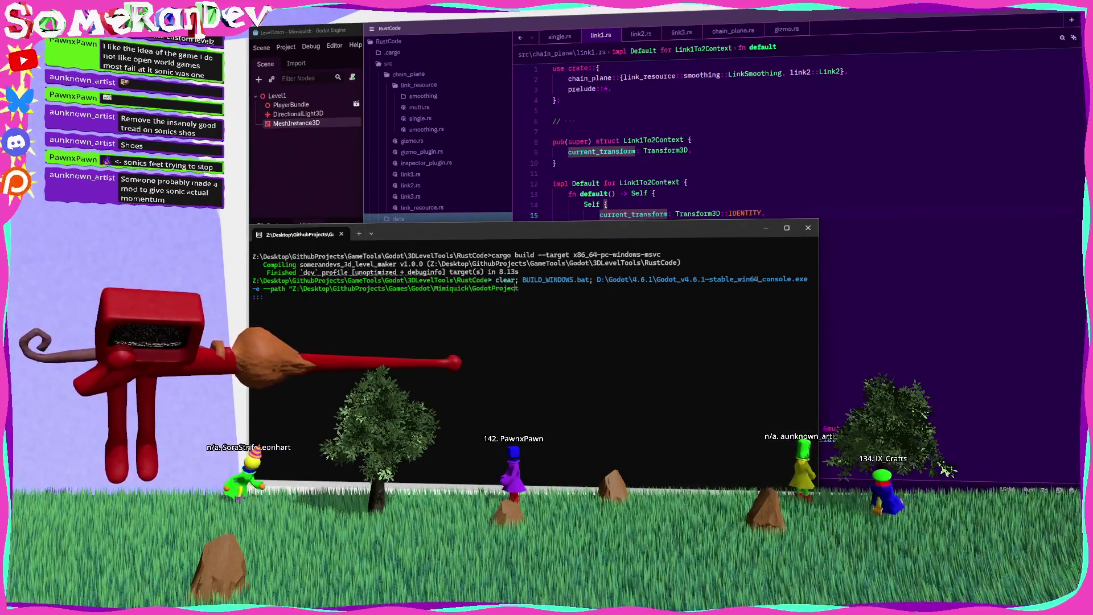
Replace the backslashes in the GodotProject path with forward slashes
key("Left")
key("Left")
key("Left")
key("BackSpace")
type("/")
key("Left")
key("Left")
key("Left")
key("BackSpace")
type("/")
key("Left")
key("Left")
key("Left")
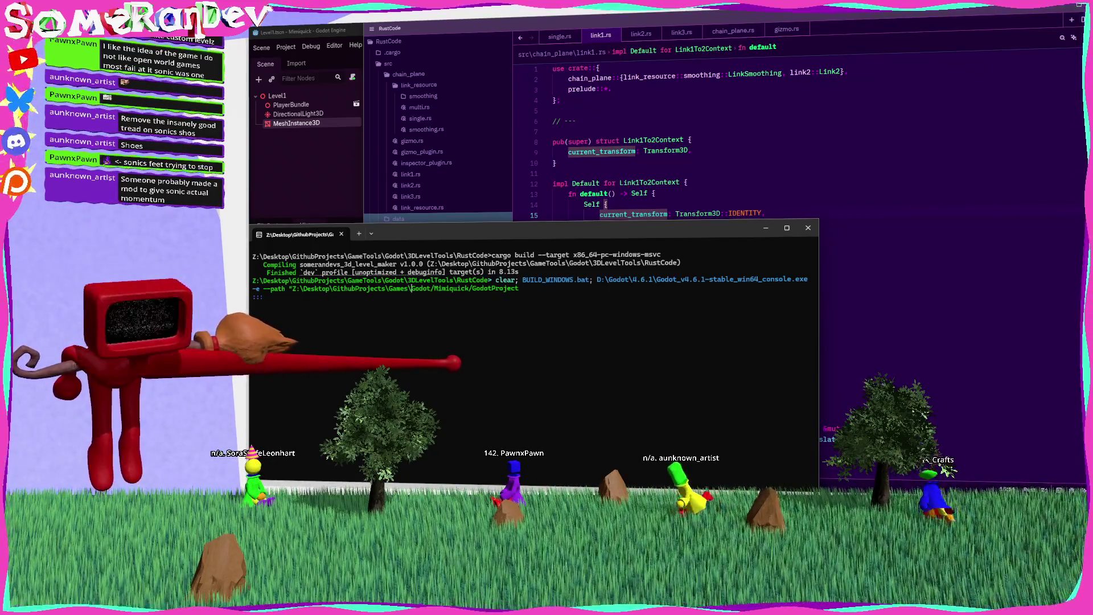
key("BackSpace")
type("/")
key("Left")
key("Left")
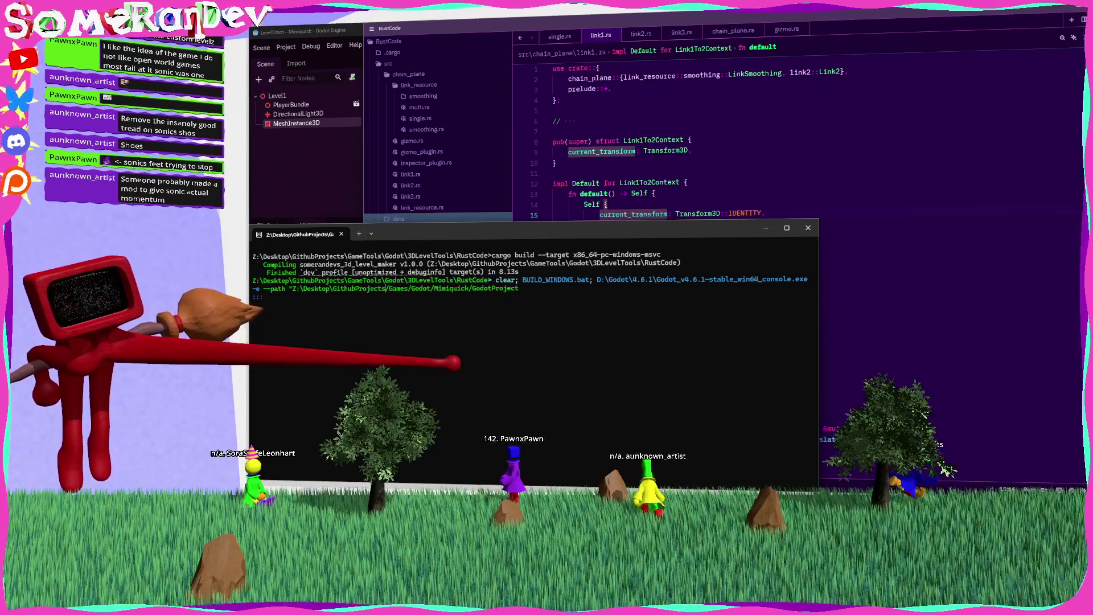
key("BackSpace")
type("/")
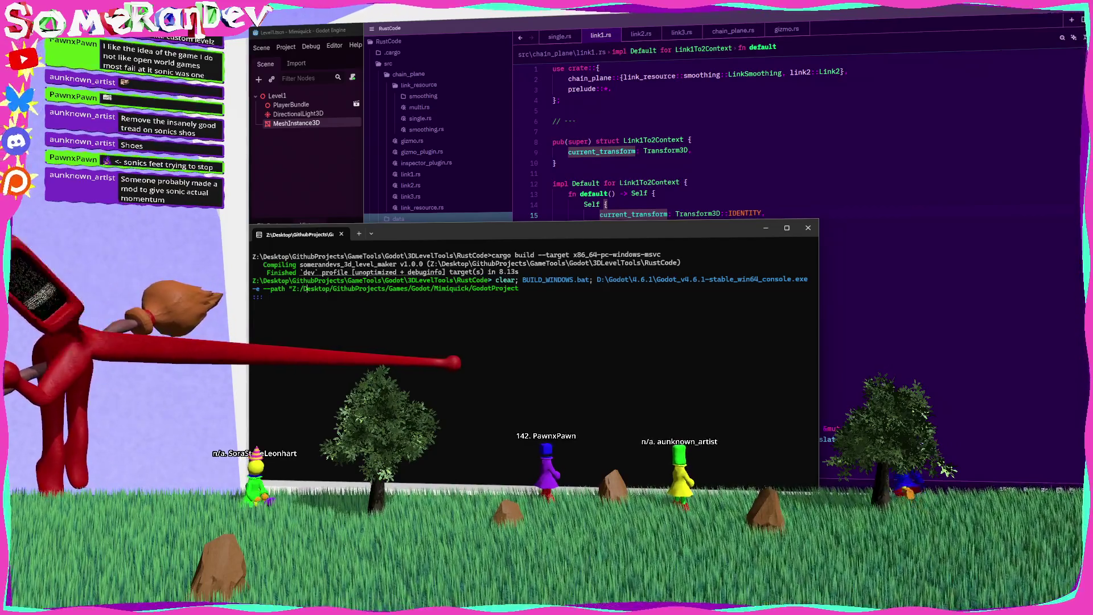
Run the build-and-launch command, then recall and rerun it after the not-found error
left_click(267, 297)
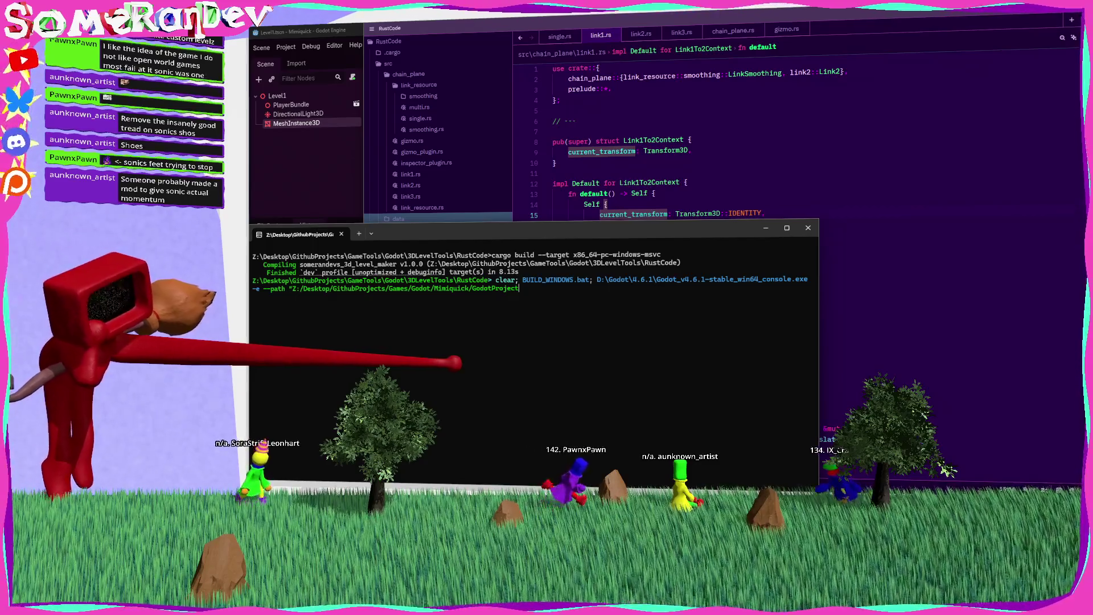
type("\"")
key("Return")
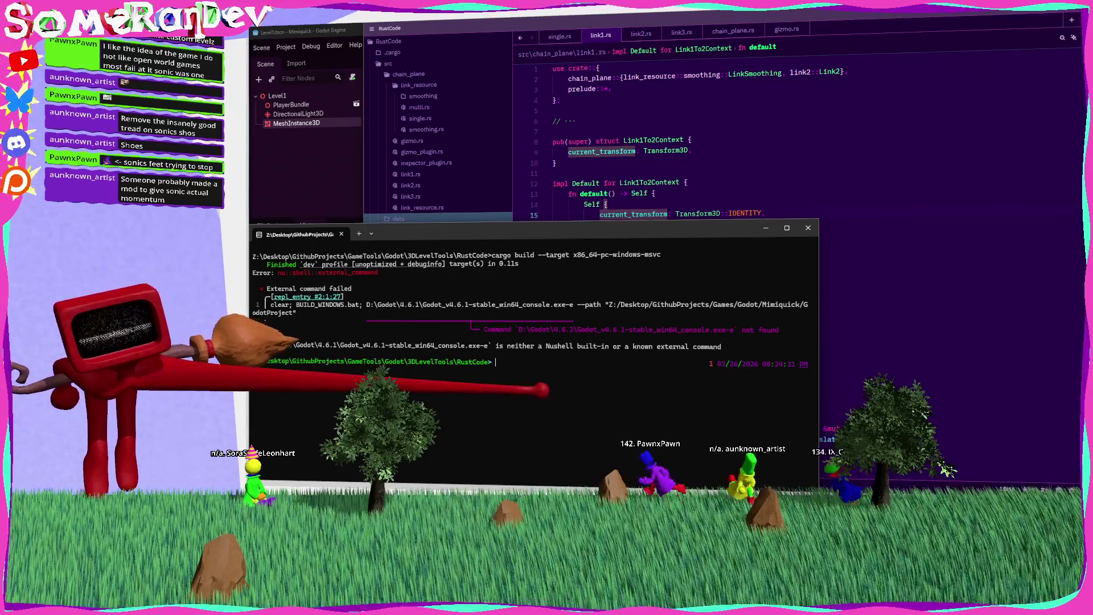
key("Up")
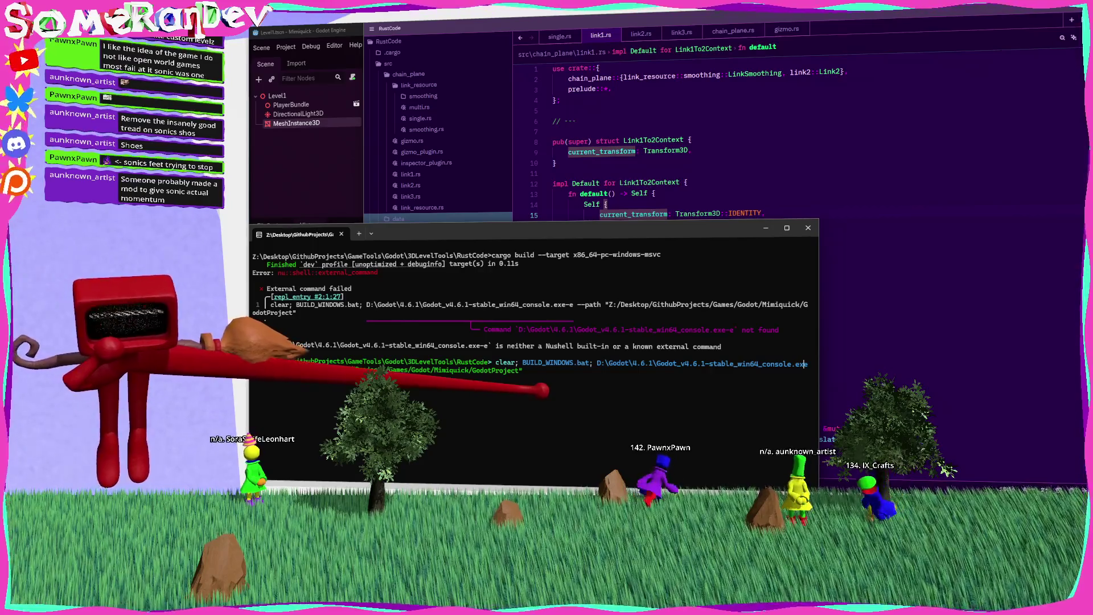
key("Return")
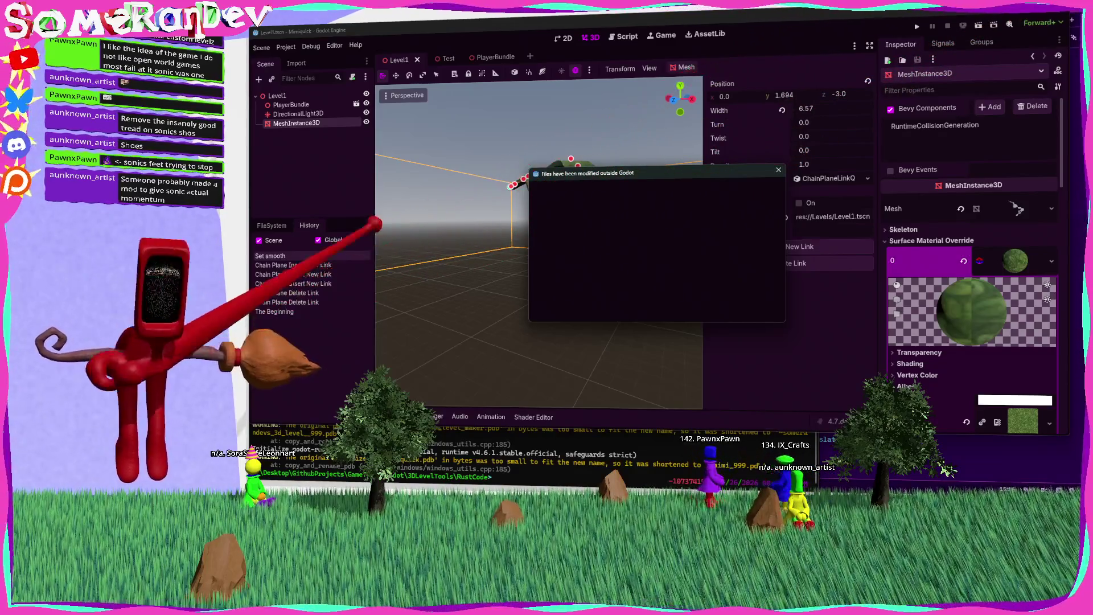
Recall and rerun the build-and-launch command so Godot restarts with the rebuilt plugin
key("Up")
key("Return")
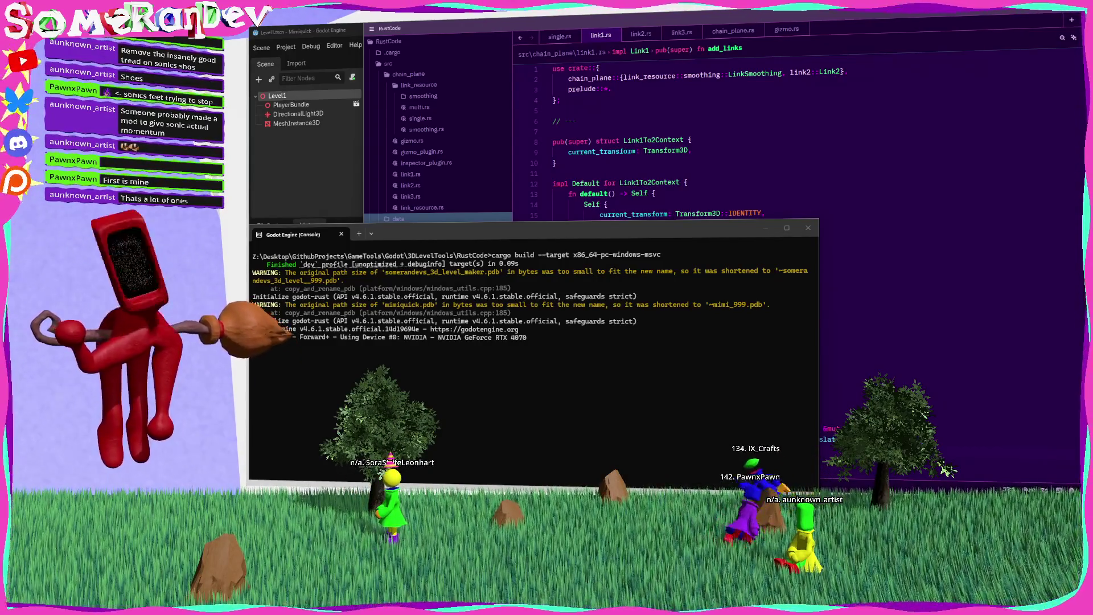
Add '- Make bits do something and popup different message type to show them' to TODOs.txt and close Notepad
key("alt+Tab")
type("- ")
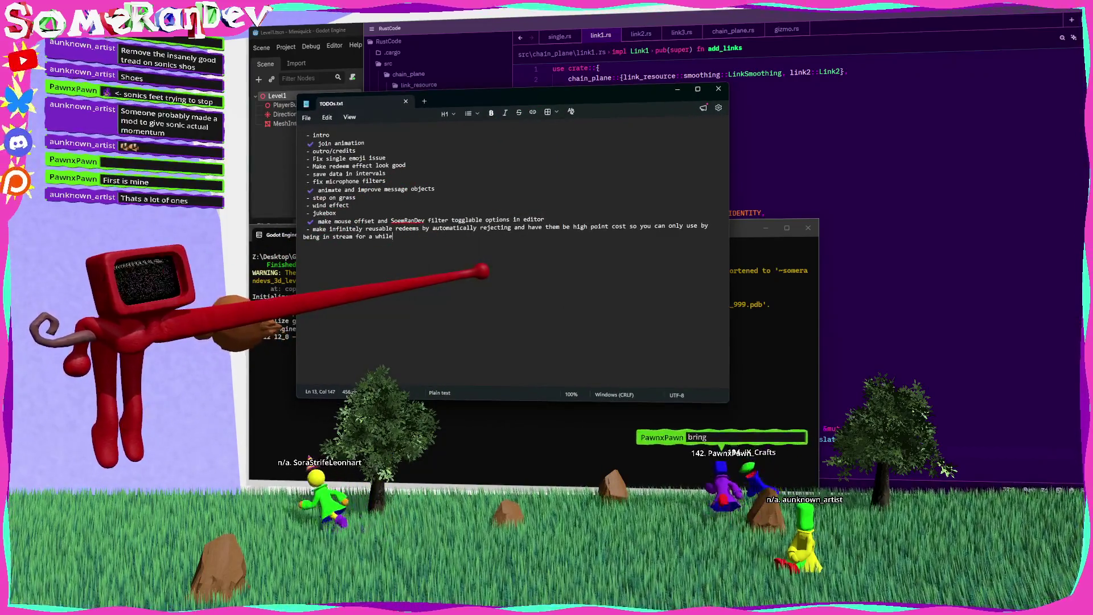
type("Make bits d")
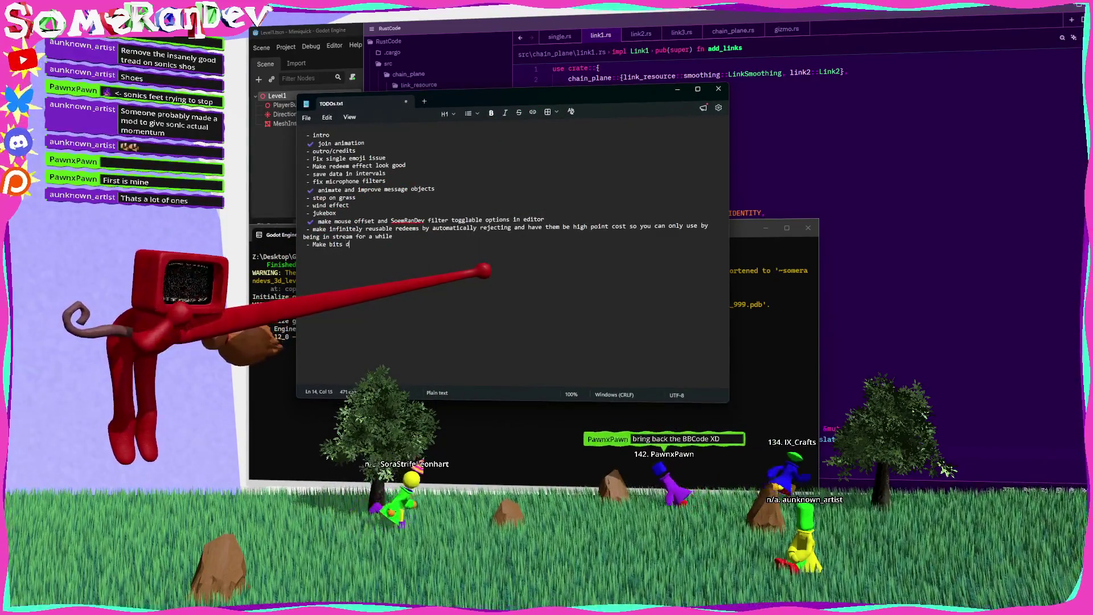
type("o something and pop")
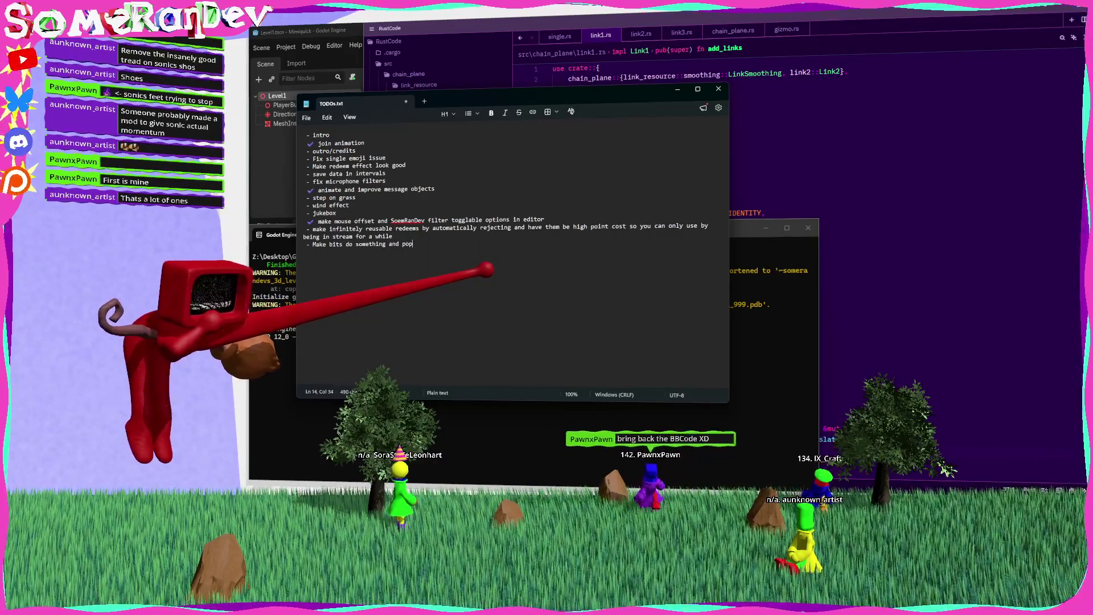
type("up different me")
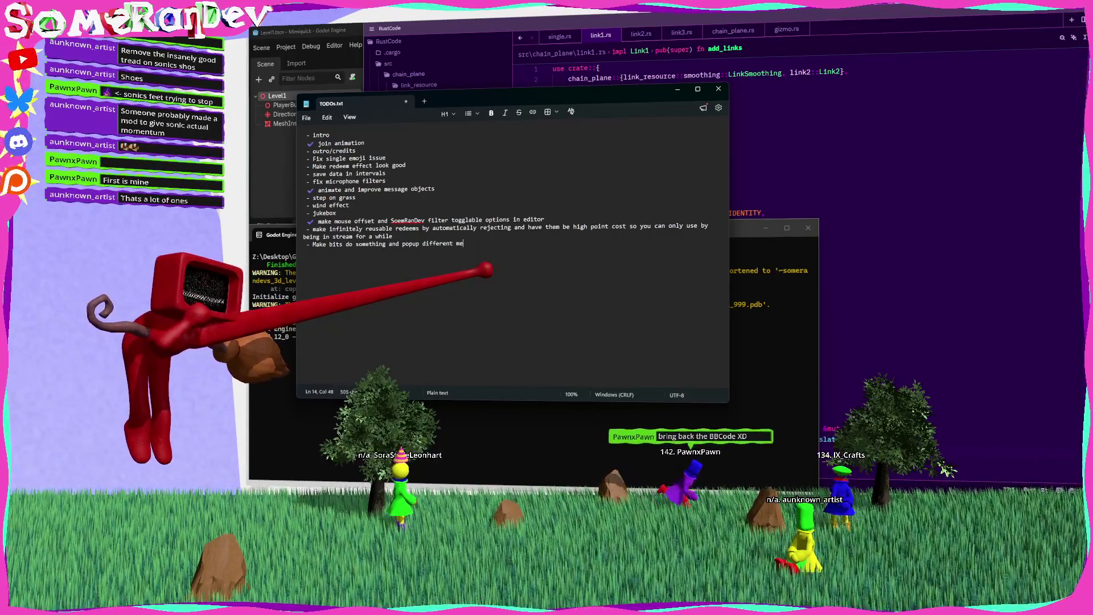
type("ssage type to show them")
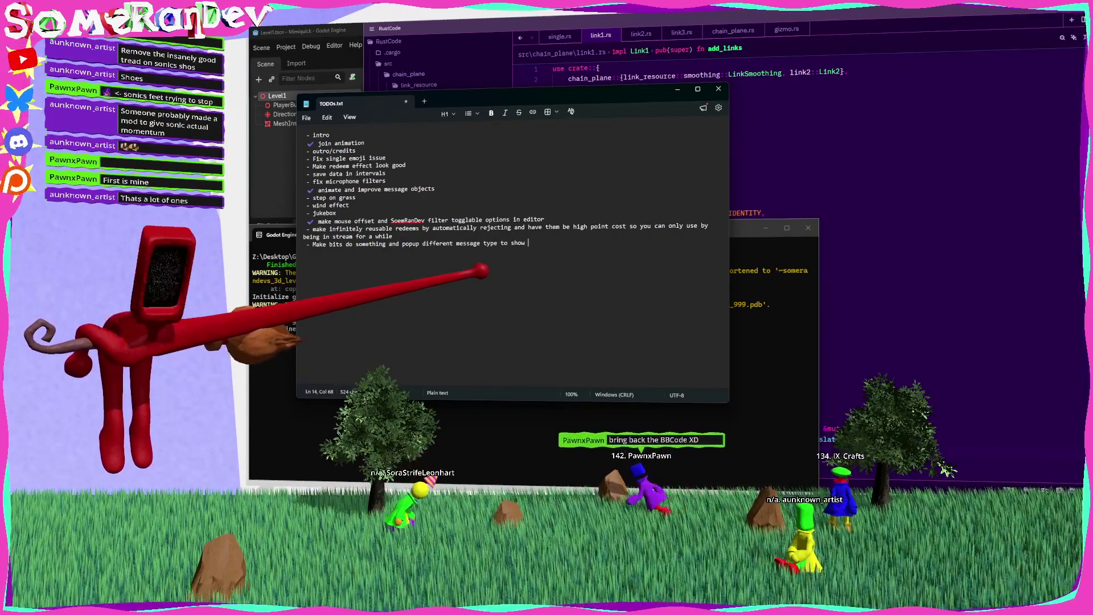
key("alt+F4")
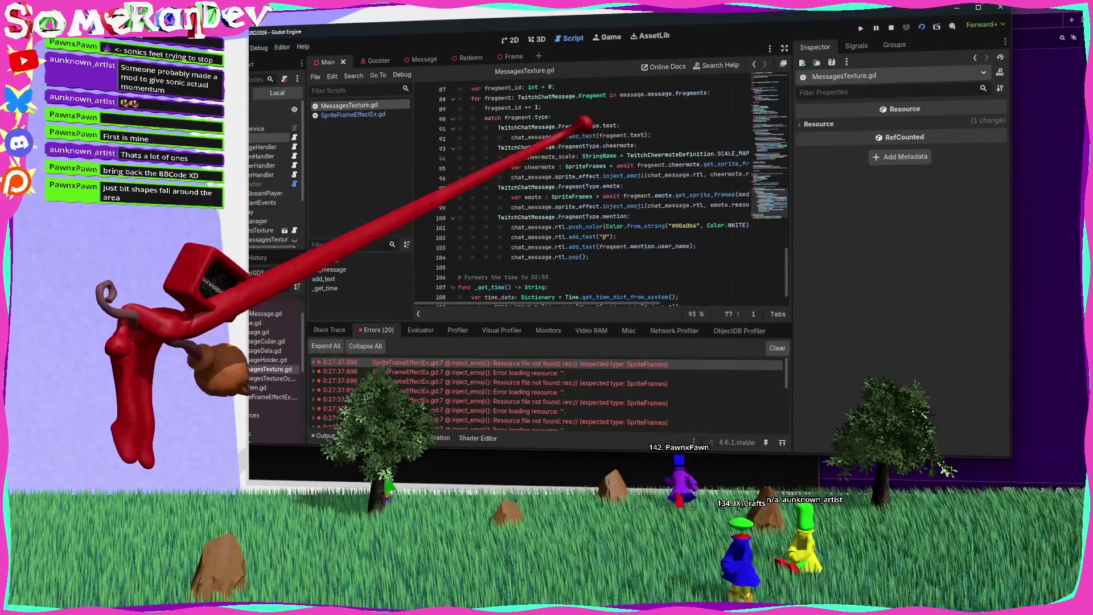
Change line 92's add_text call to append_text(fragment.text) and snap Godot to the left half
left_click(569, 135)
type("#")
key("Left")
type("append_text(")
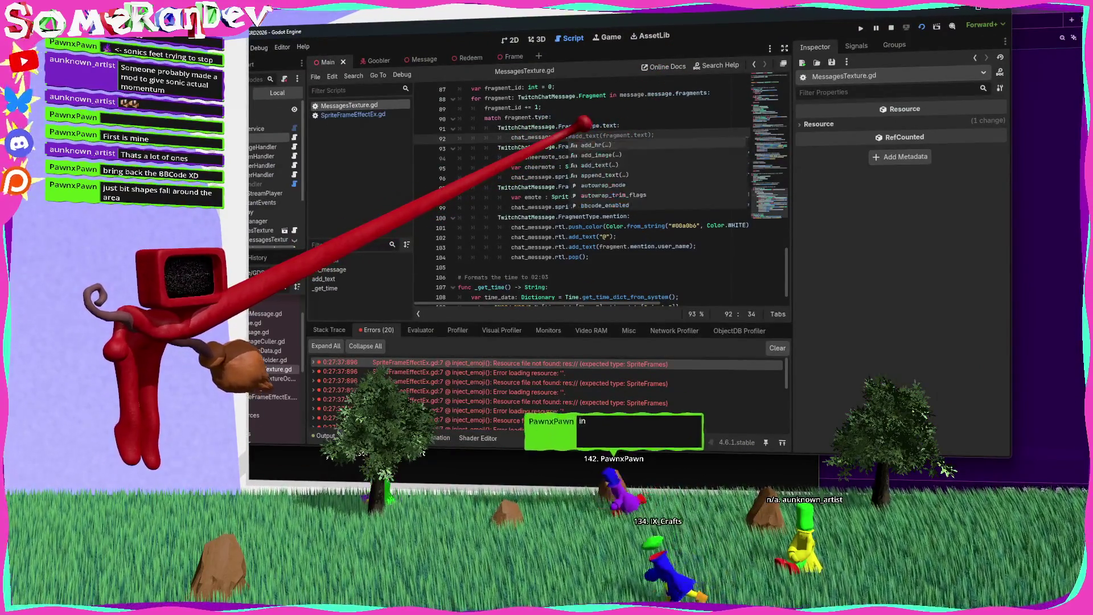
type("fra")
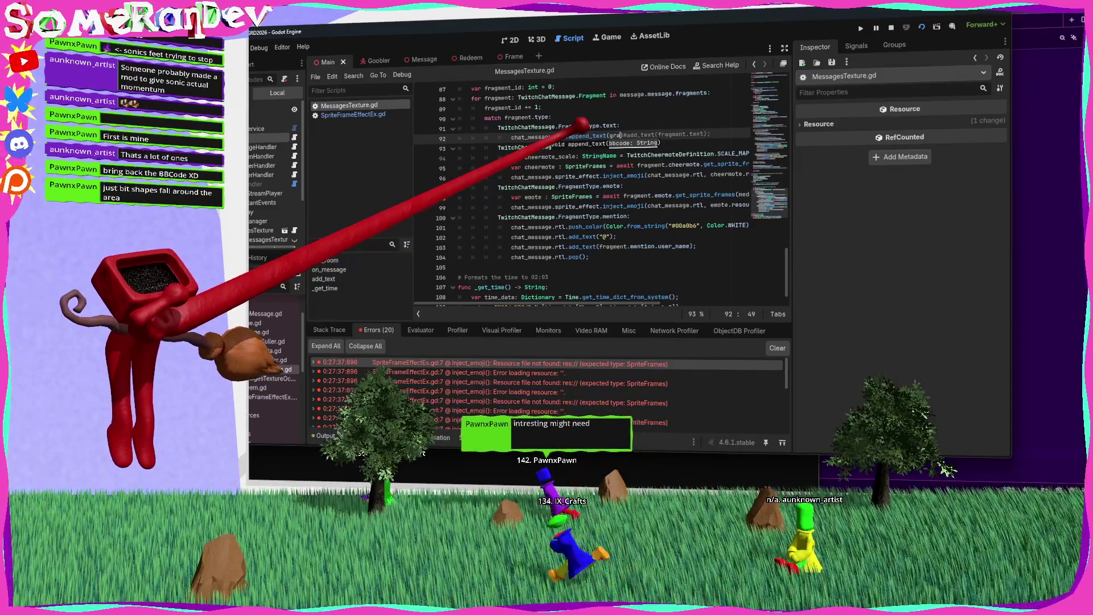
type("gment.text);")
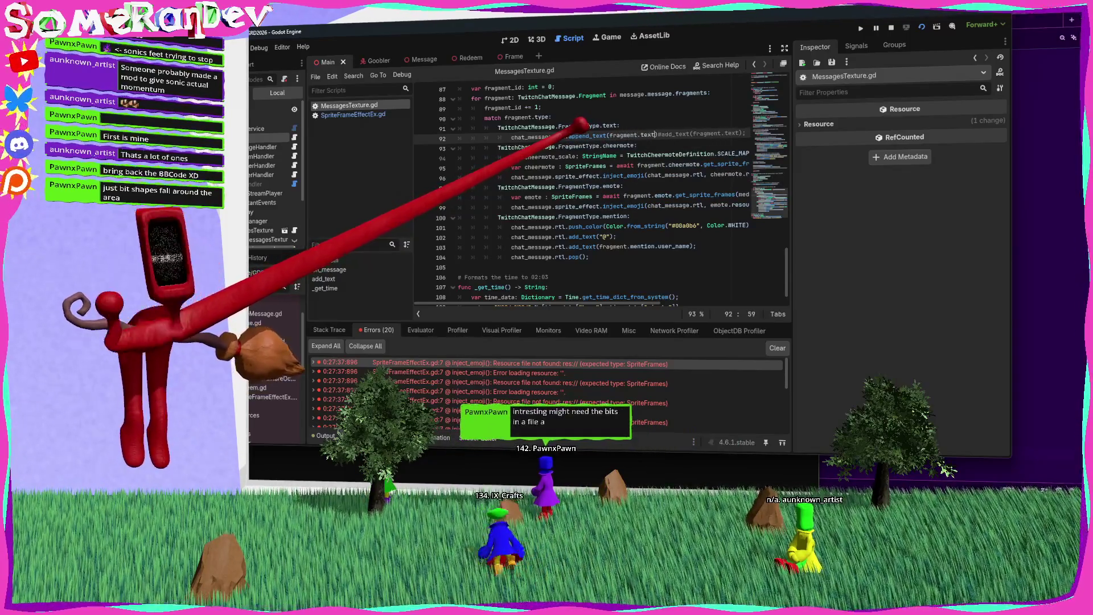
key("super+Left")
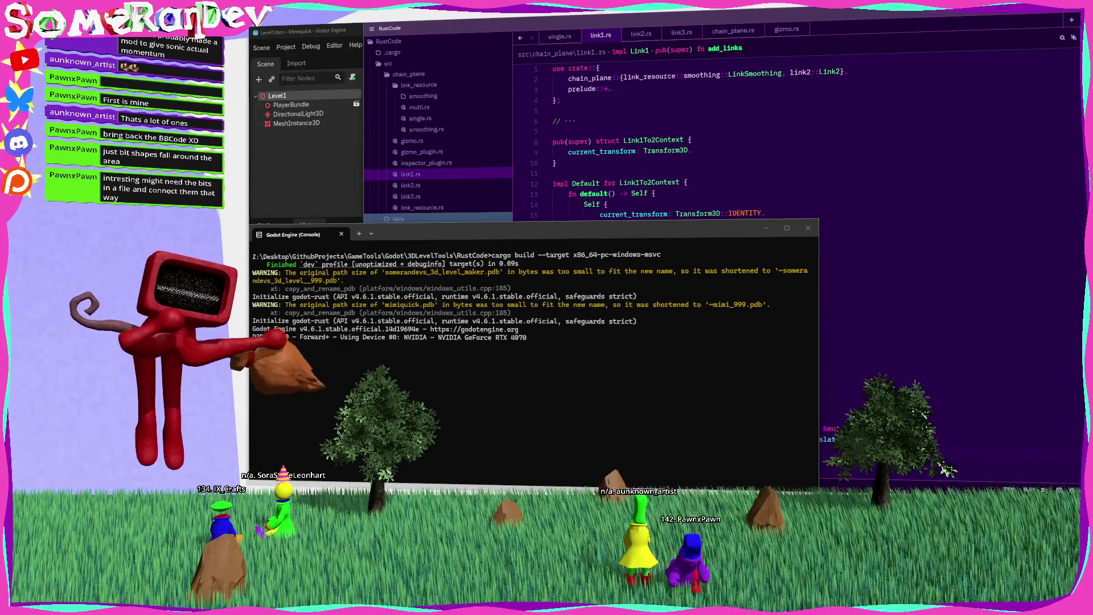
Check Godot's version (v4.6.1 stable) in Help > About, then minimize the Godot window
left_click(621, 182)
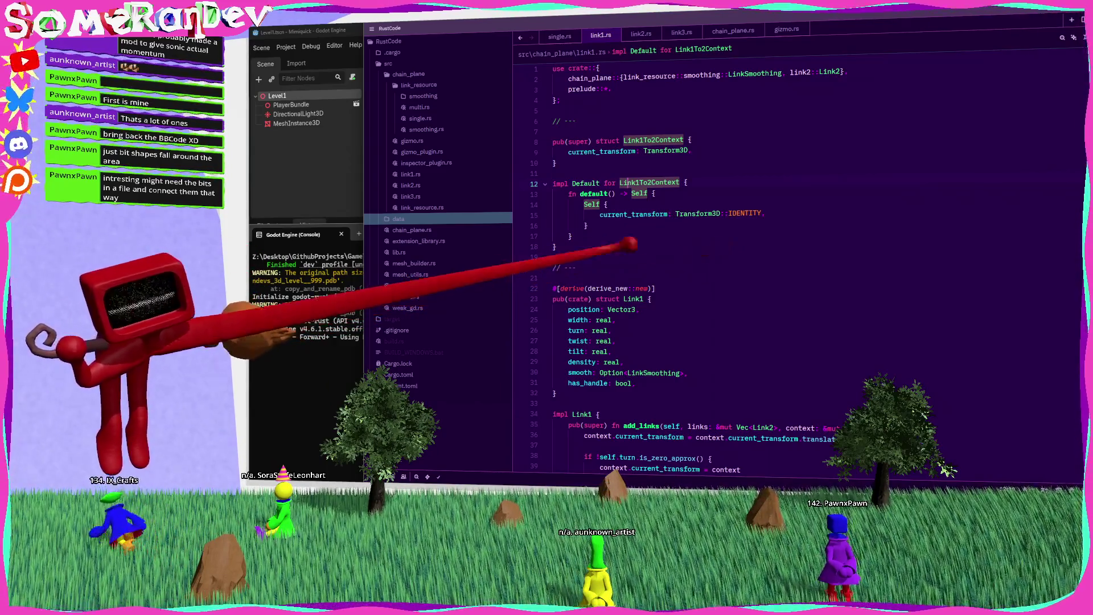
left_click(290, 169)
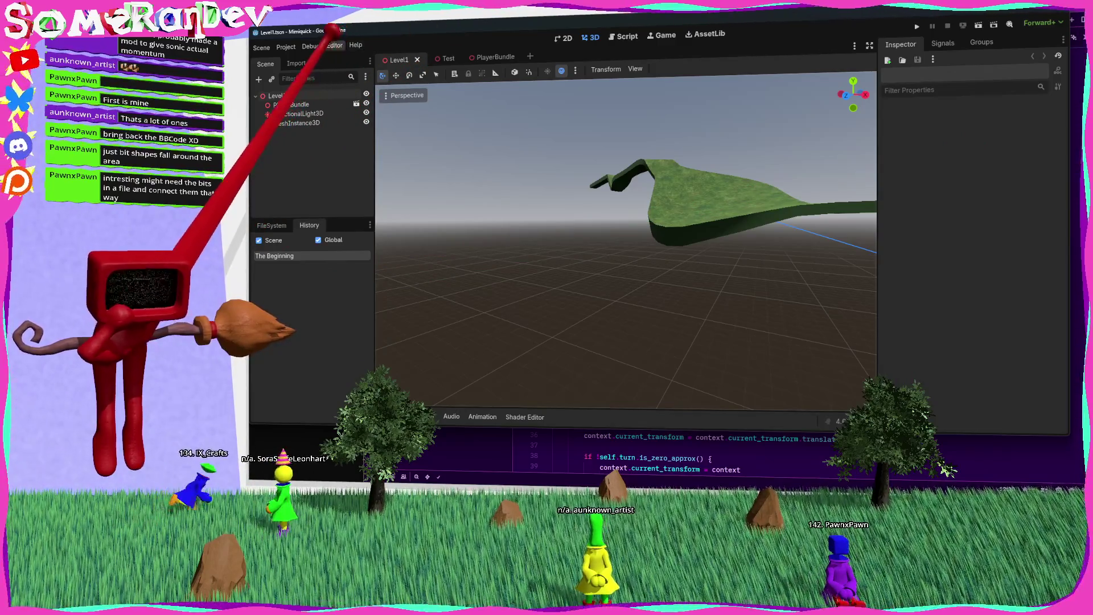
left_click(356, 44)
left_click(383, 147)
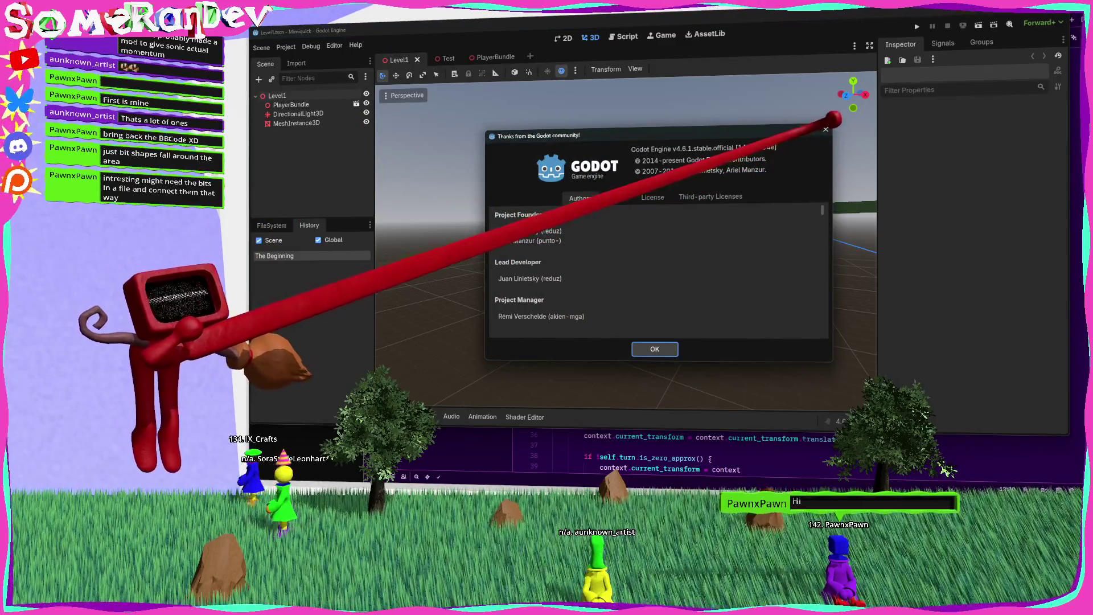
left_click(826, 129)
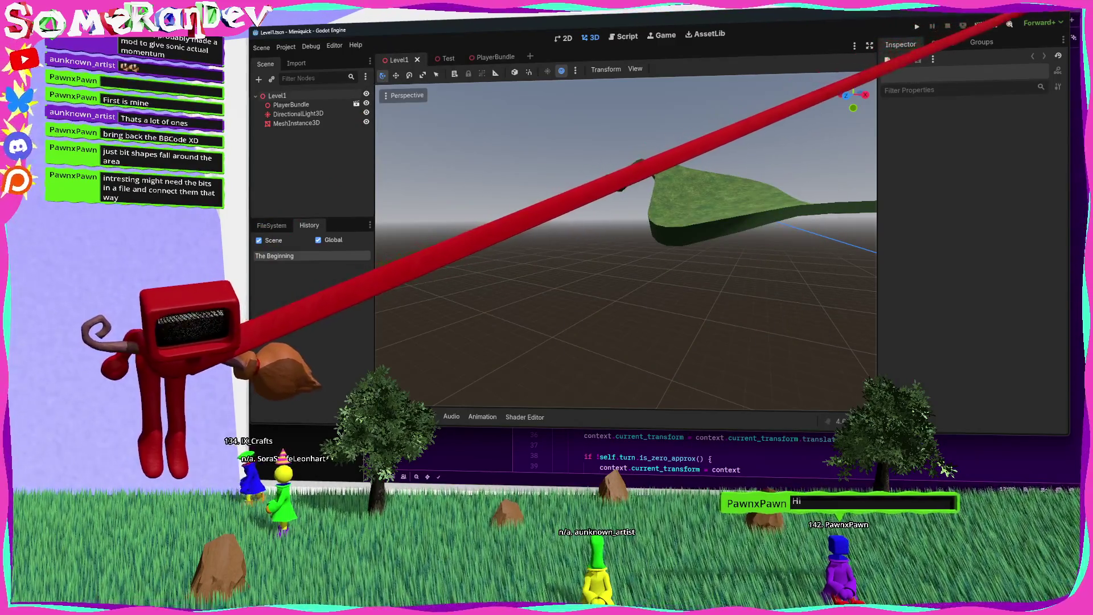
left_click(1025, 17)
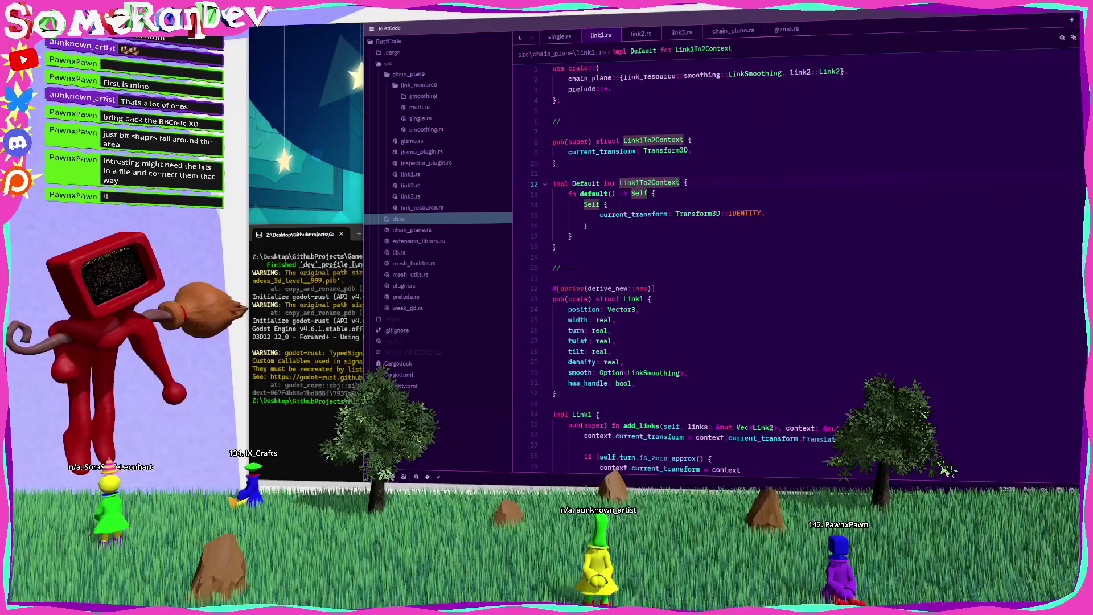
Bring the Godot console terminal in front of the code, then open a new browser window
key("alt+Tab")
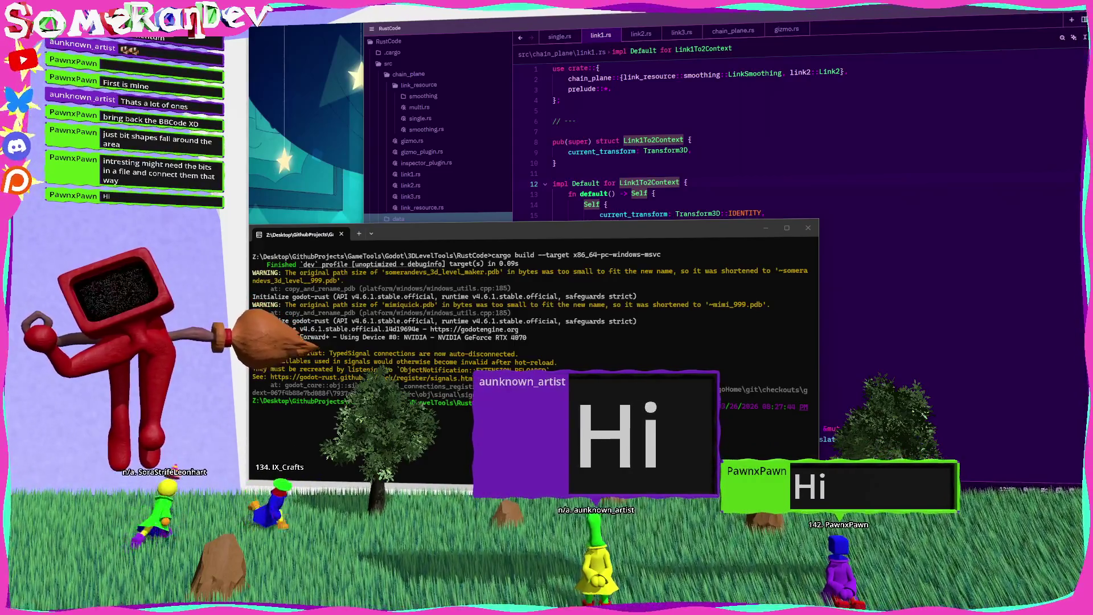
key("super+2")
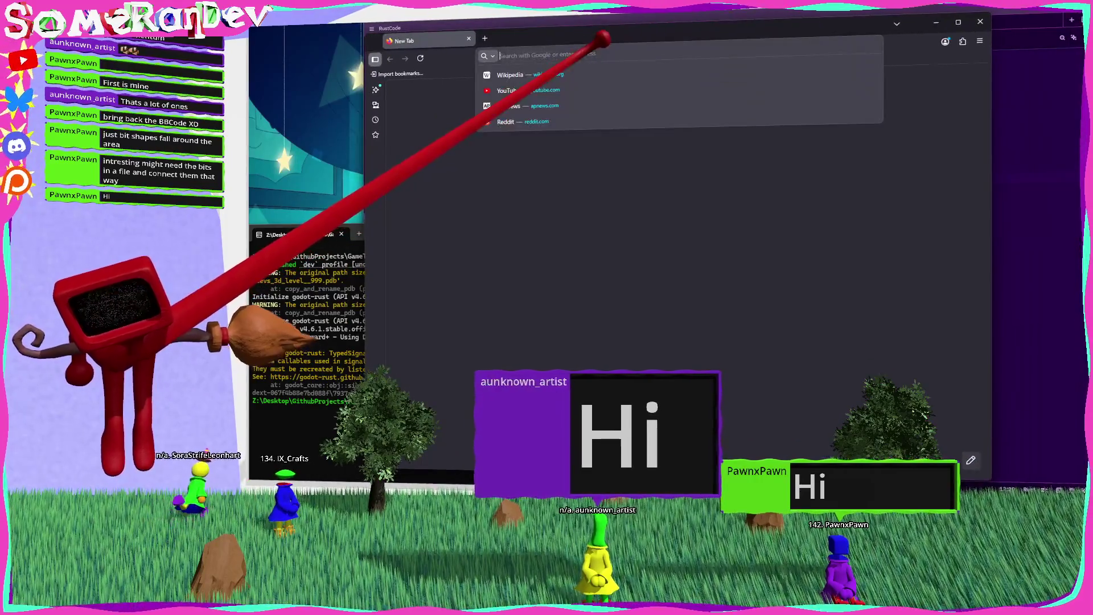
Search the web, open the 'Dev snapshot: Godot 4.7 dev 3' article and download a build from it
type("godot")
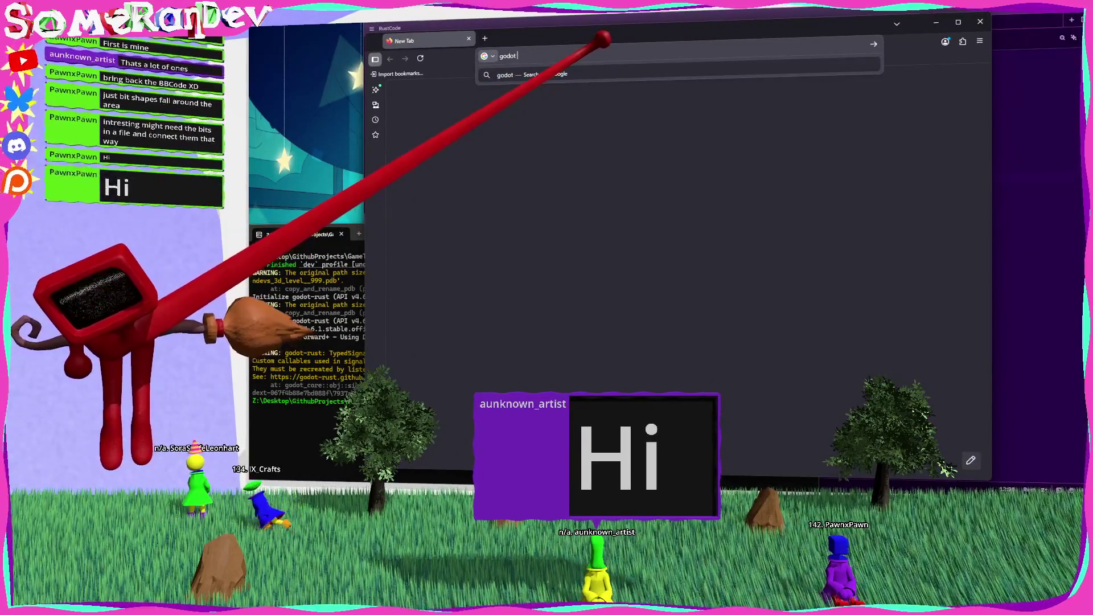
type(" rust")
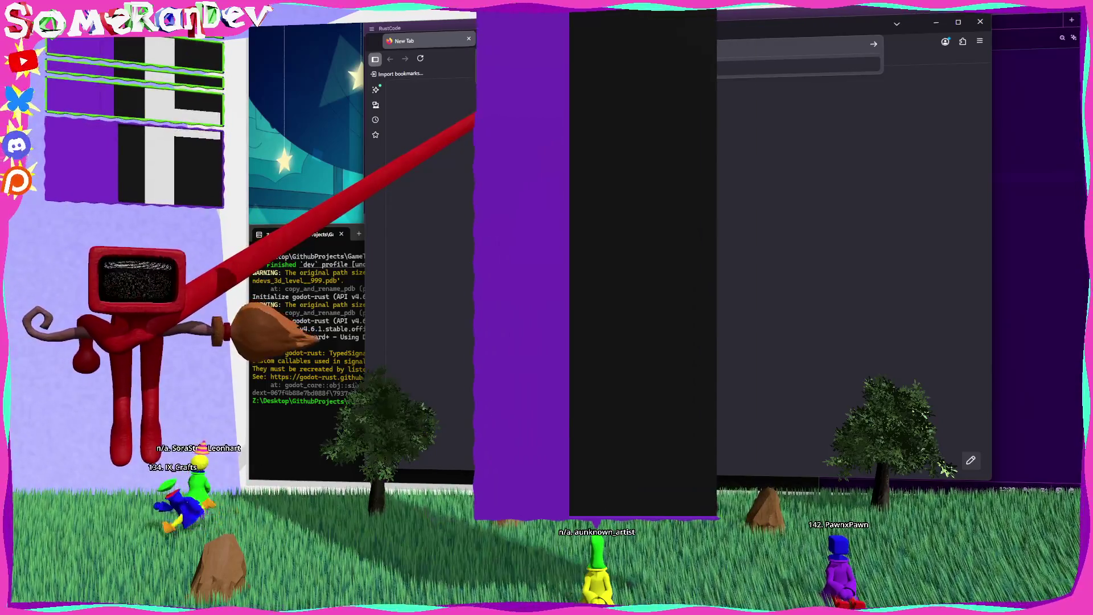
key("Return")
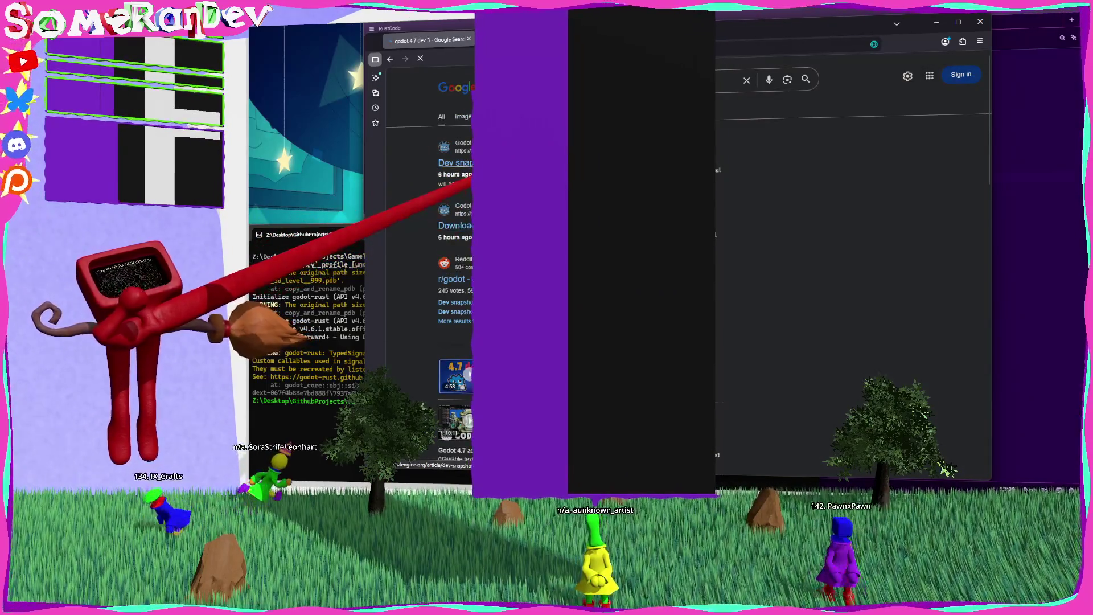
left_click(501, 163)
scroll(945, 469, "down", 15)
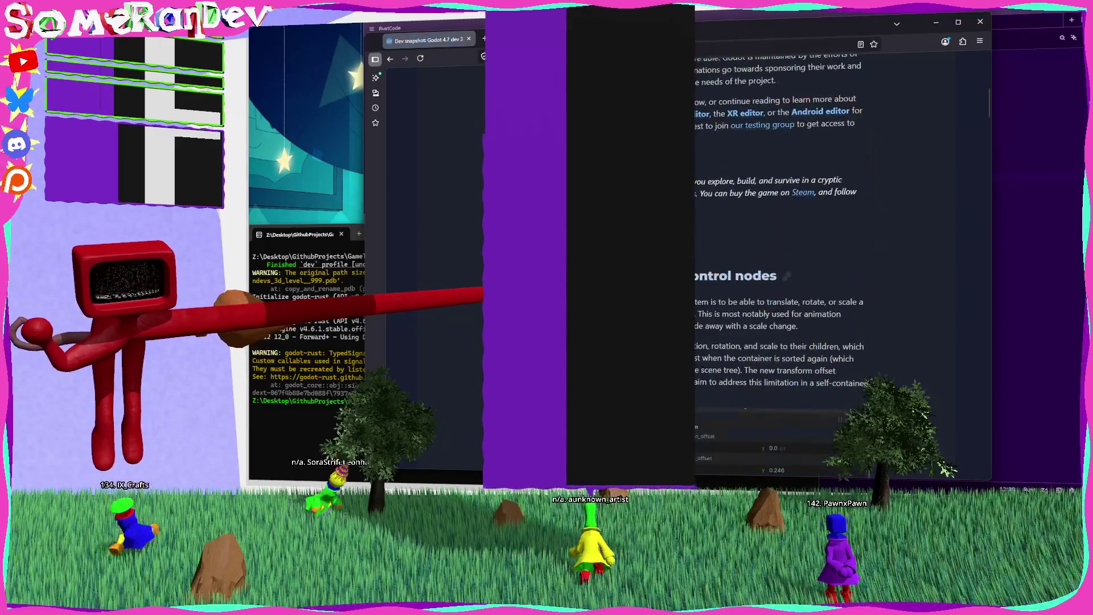
scroll(945, 469, "down", 15)
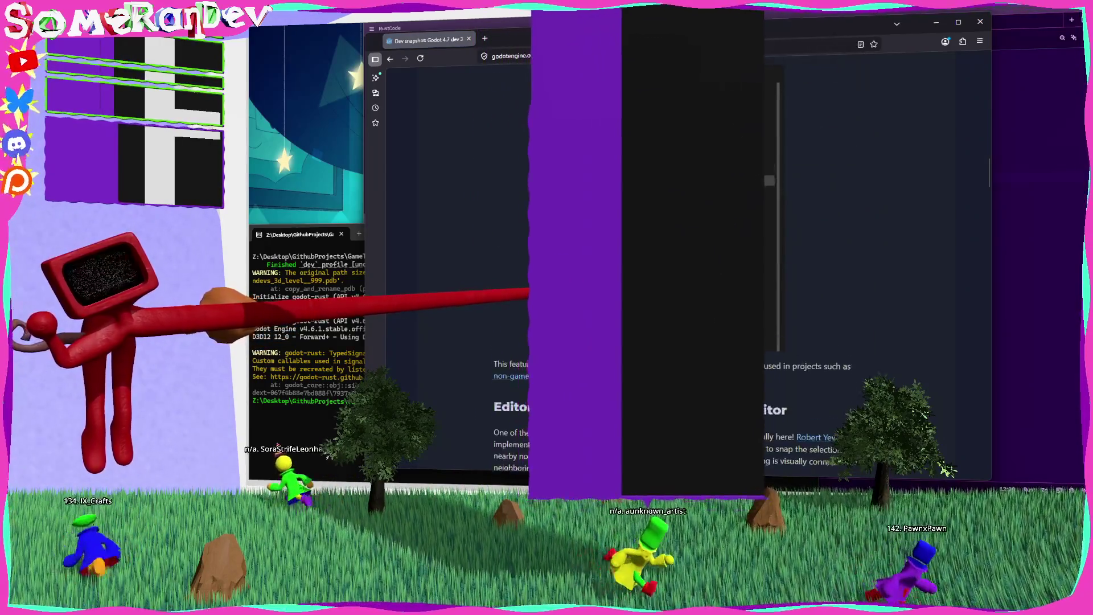
scroll(946, 469, "down", 10)
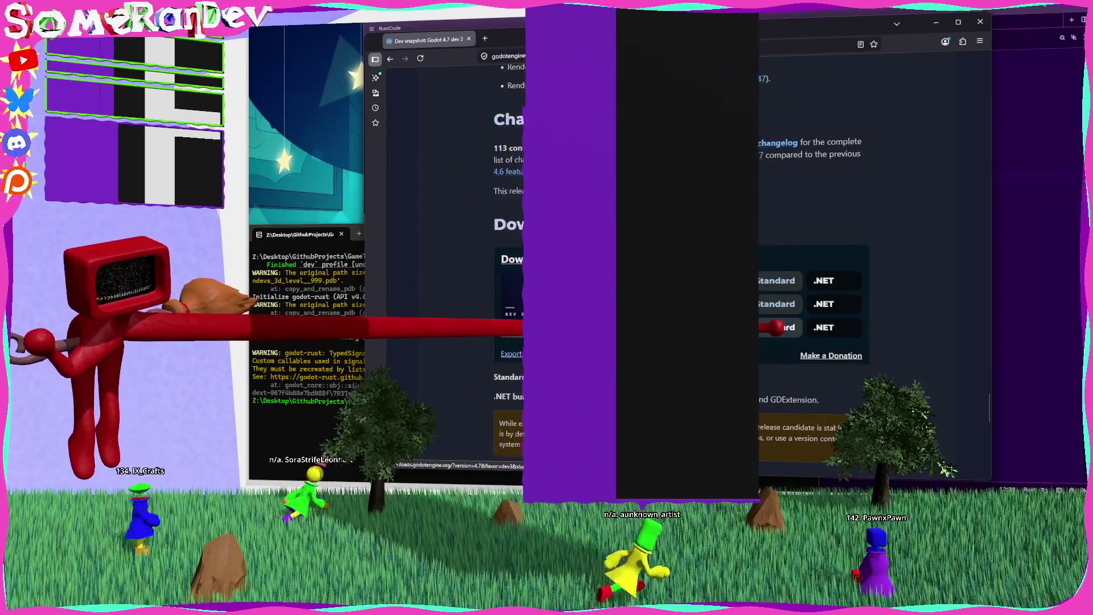
left_click(774, 280)
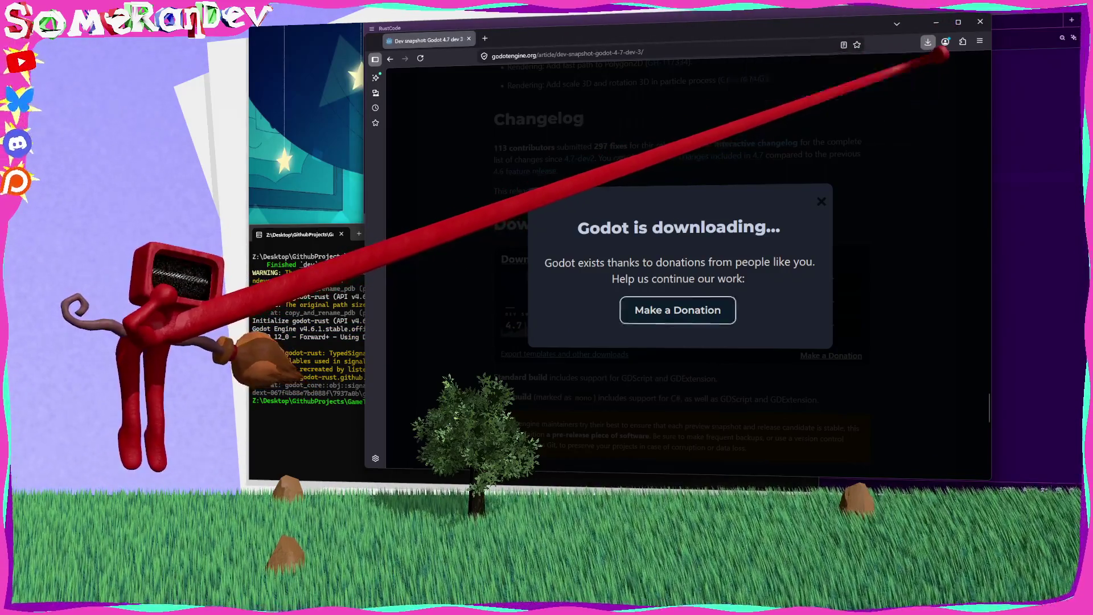
Minimize the browser to return to the terminal and the Rust code editor
left_click(980, 21)
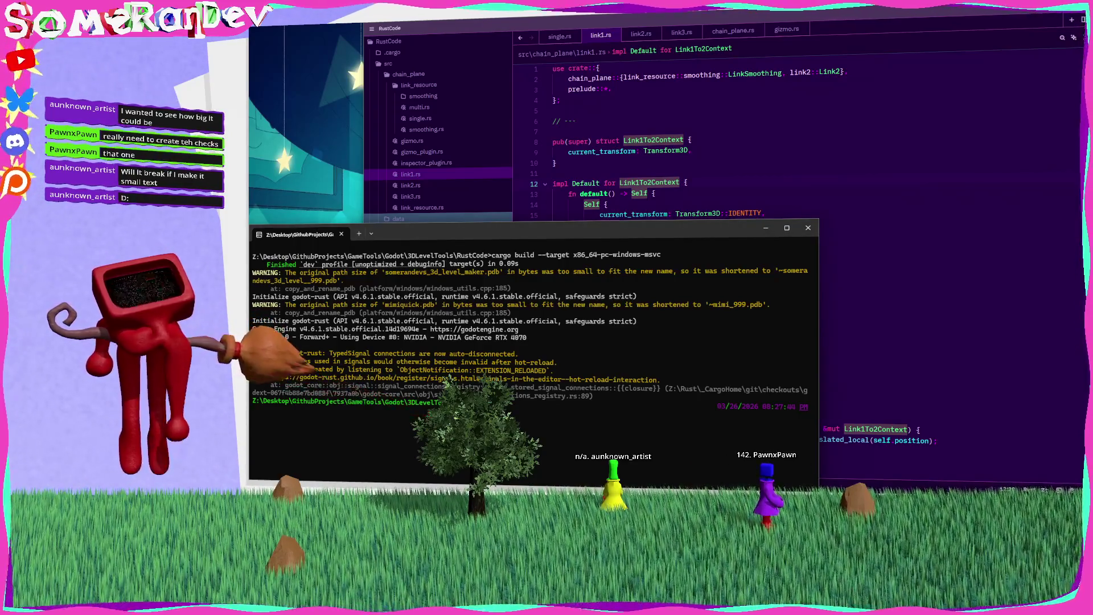
Rerun the build-and-launch command using the Godot 4.7 dev3 console path, then clear the scene selection
mouse_move(968, 86)
left_mouse_down()
mouse_move(706, 114)
mouse_move(570, 302)
mouse_move(684, 403)
mouse_move(718, 405)
mouse_move(508, 406)
left_mouse_up()
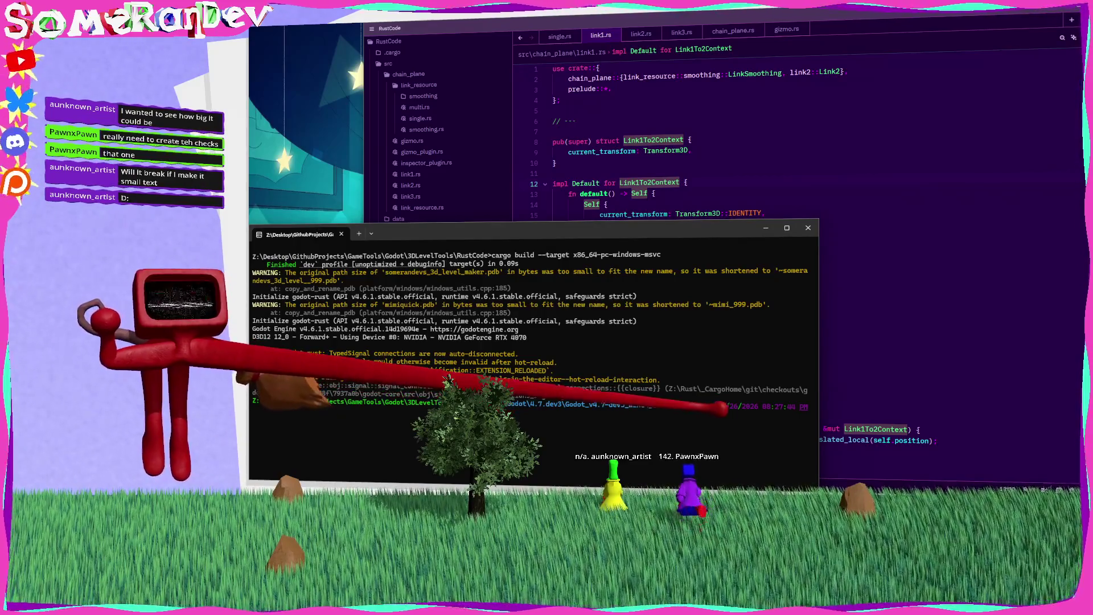
key("BackSpace")
key("BackSpace")
key("BackSpace")
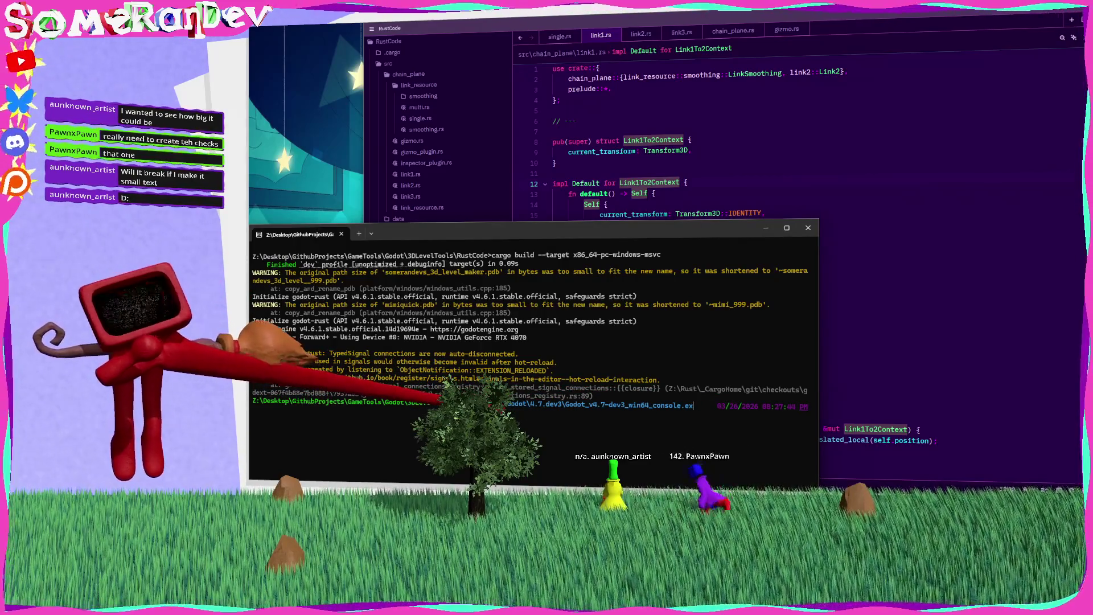
key("BackSpace")
key("BackSpace")
key("BackSpace")
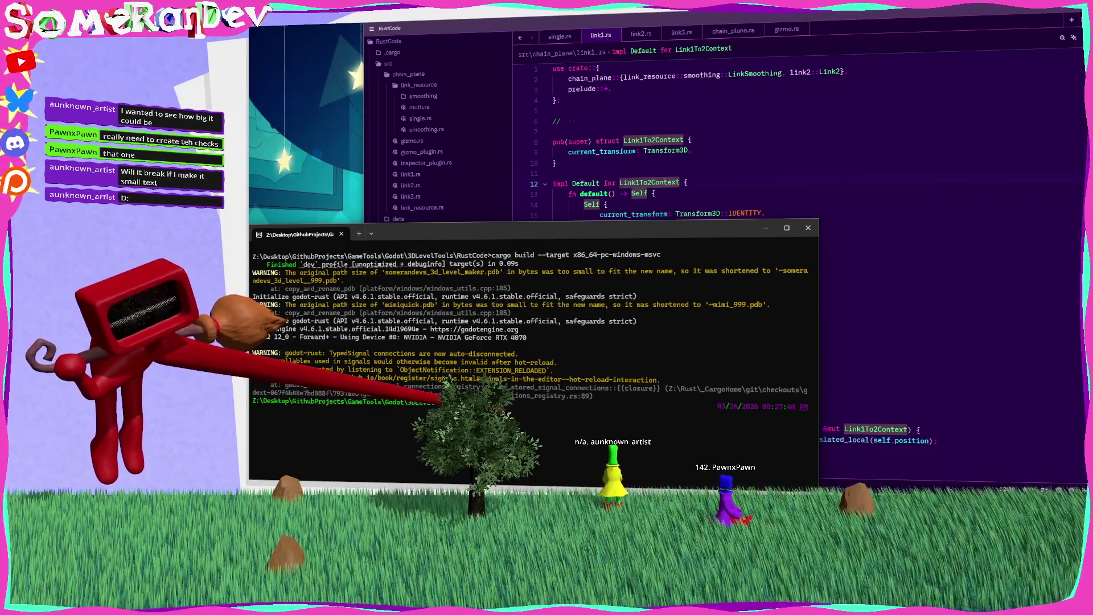
key("Up")
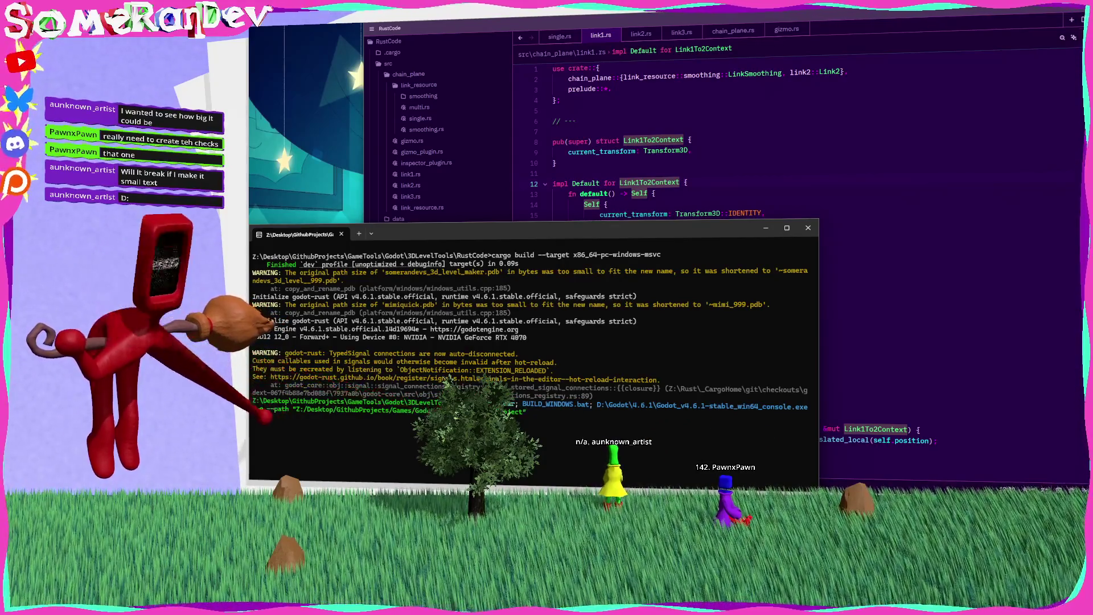
key("Left")
key("Left")
key("Left")
key("BackSpace")
key("BackSpace")
key("BackSpace")
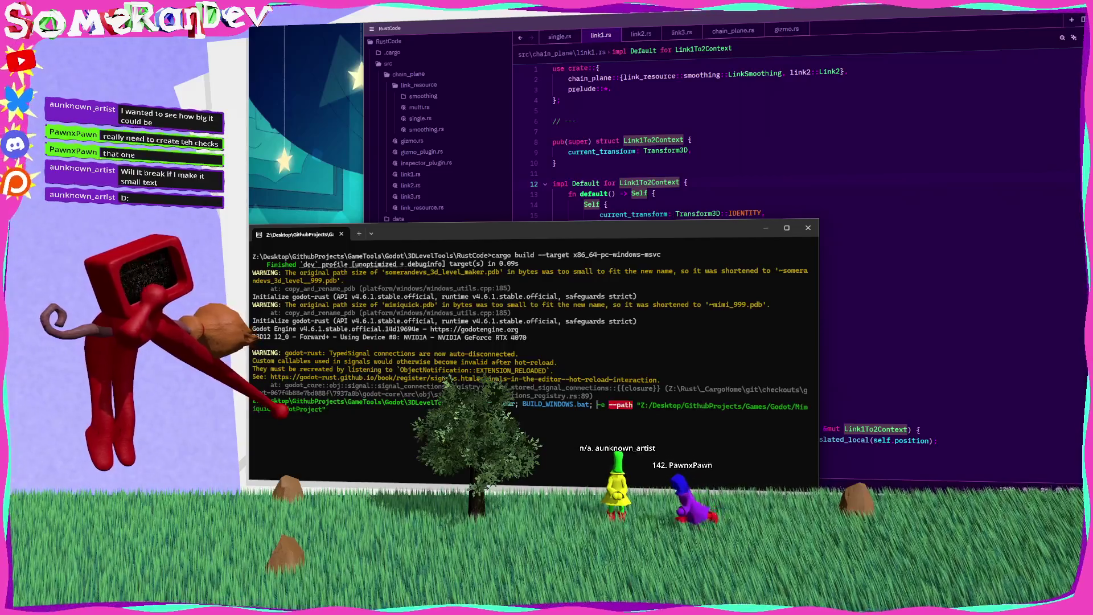
type("D:\\Godot\\4.7.dev3\\Godot_v4.7-dev3_win64_console.exe")
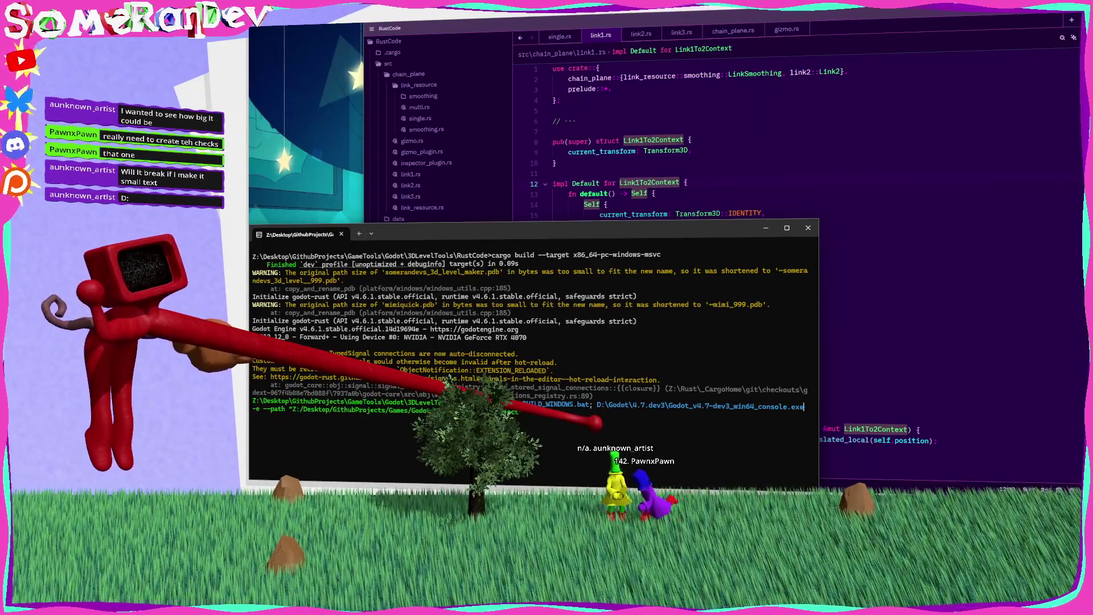
key("Return")
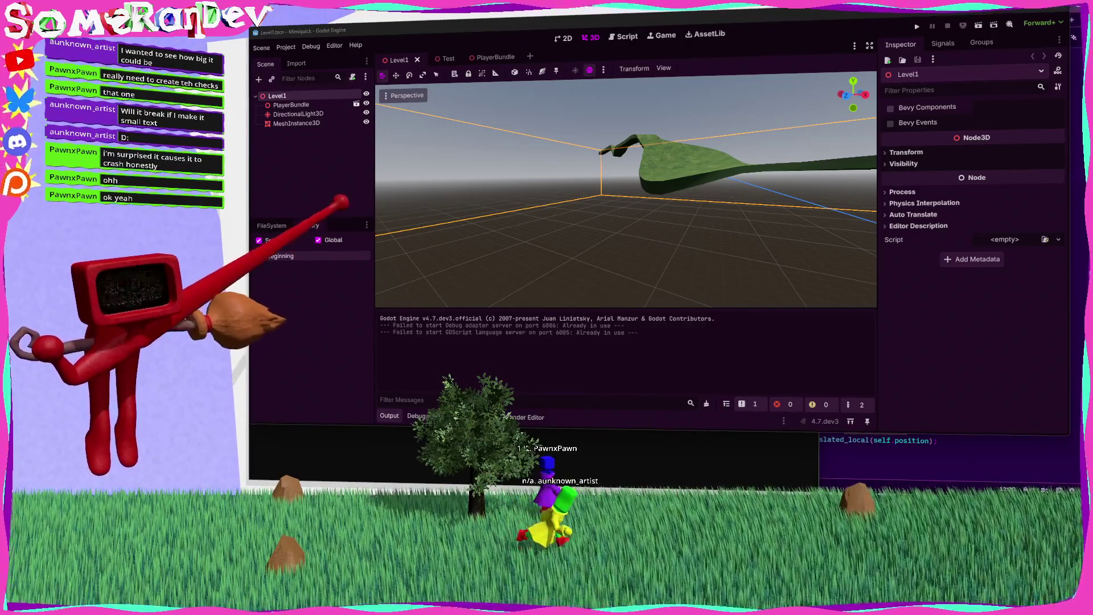
key("Escape")
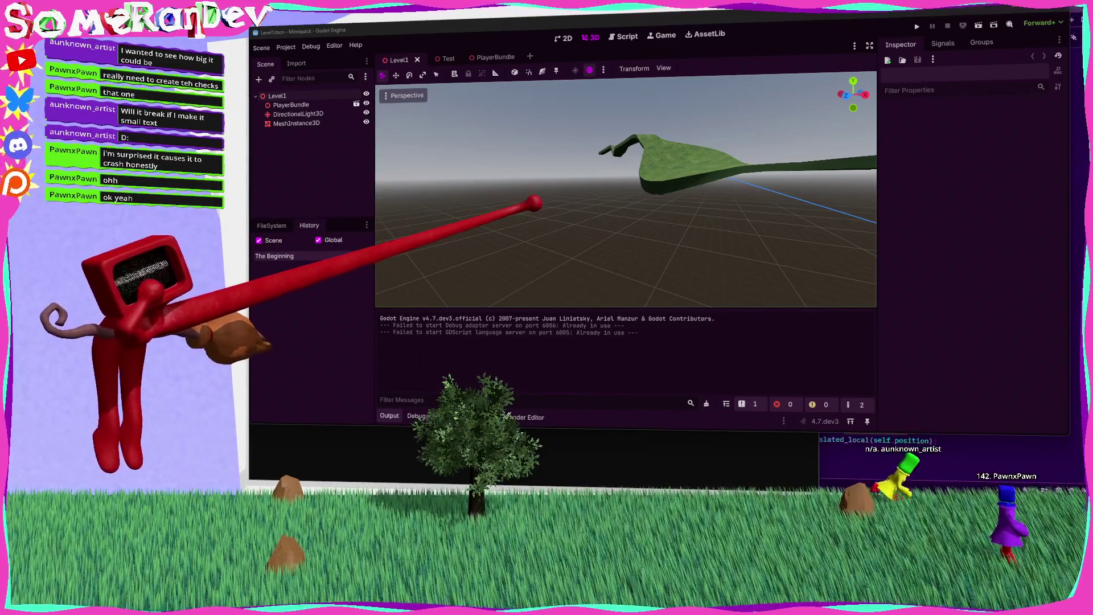
Bring the Rust code editor showing link1.rs in front of Godot
left_click(885, 447)
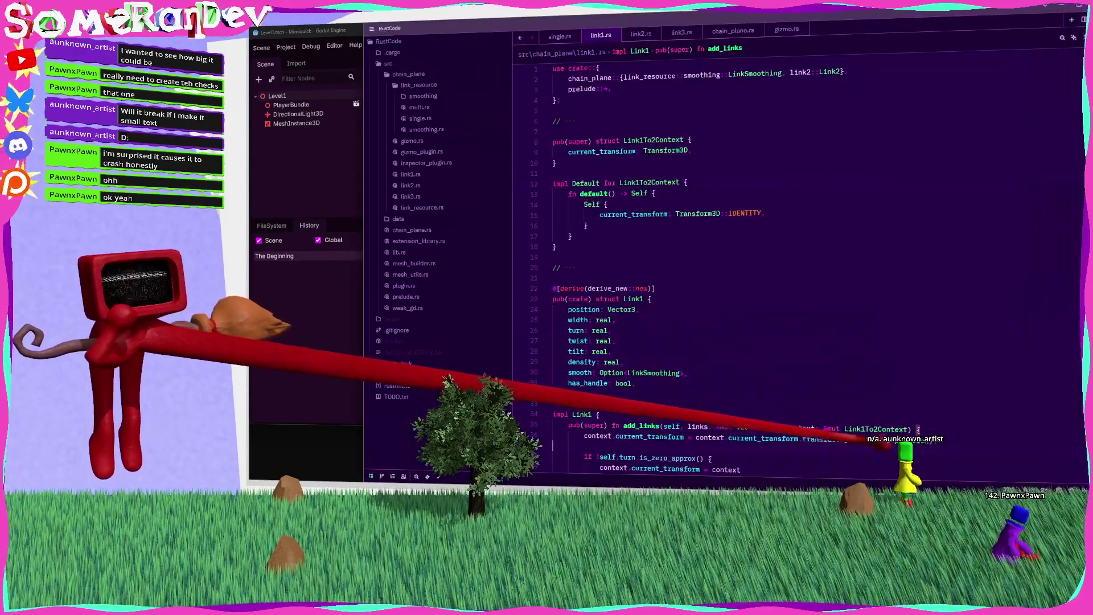
left_click(296, 188)
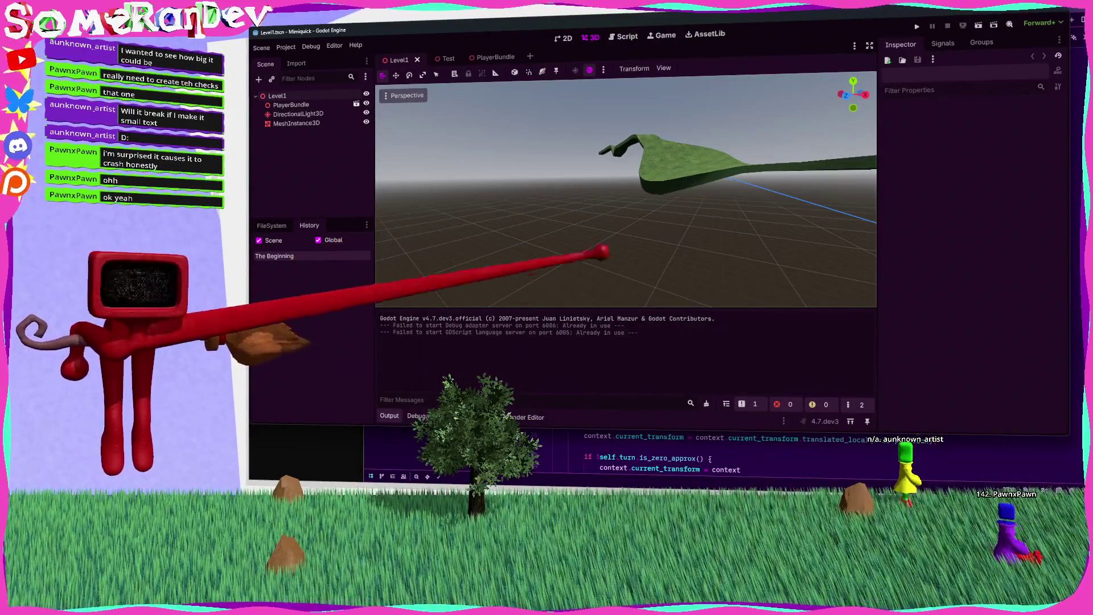
scroll(647, 223, "up", 3)
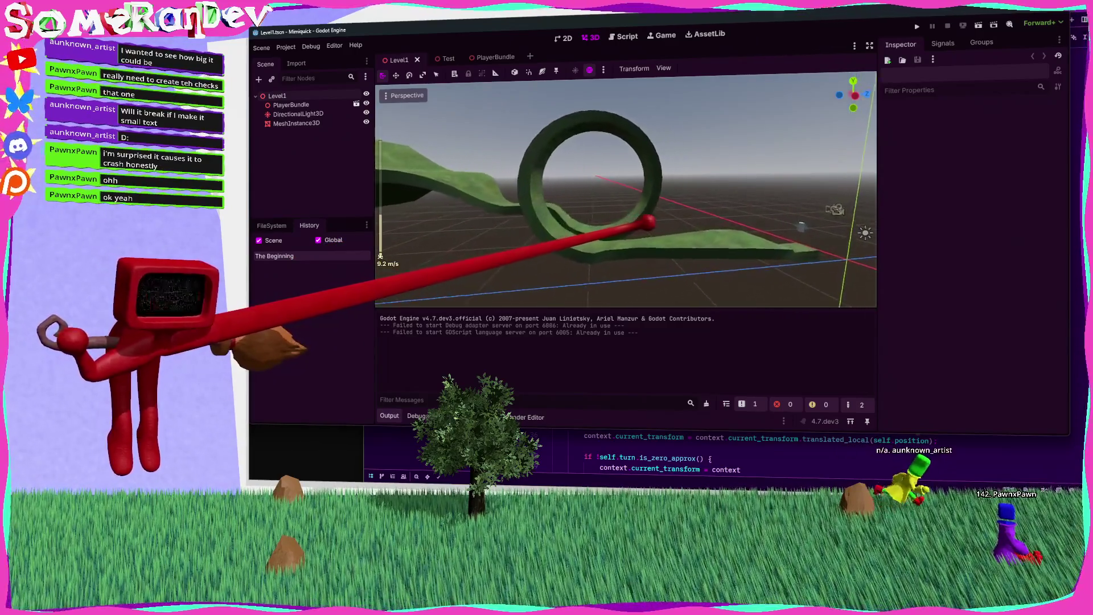
key("w")
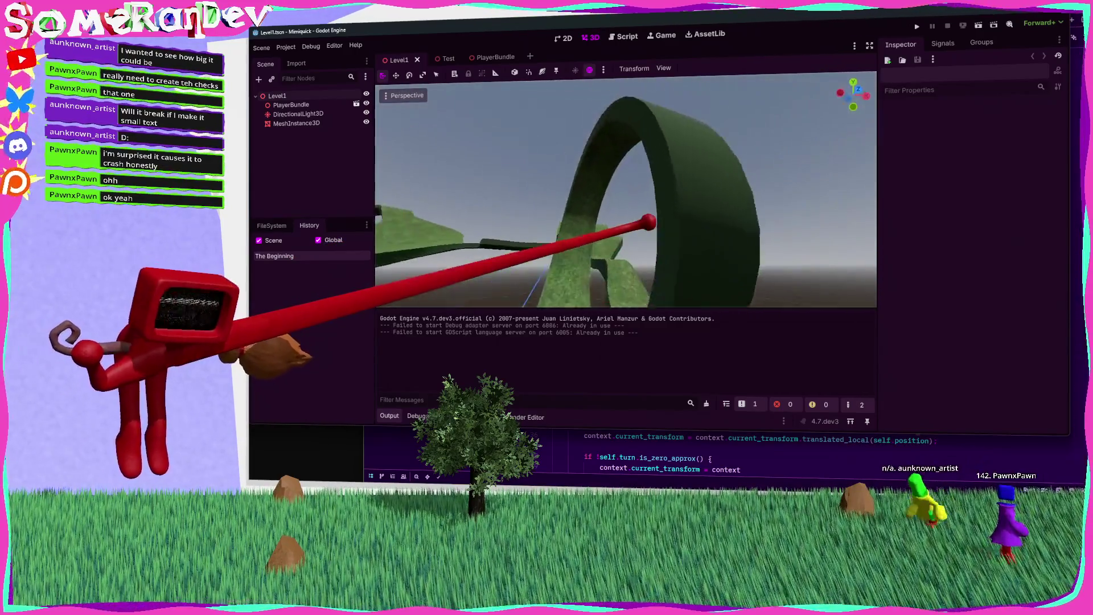
scroll(627, 188, "up", 4)
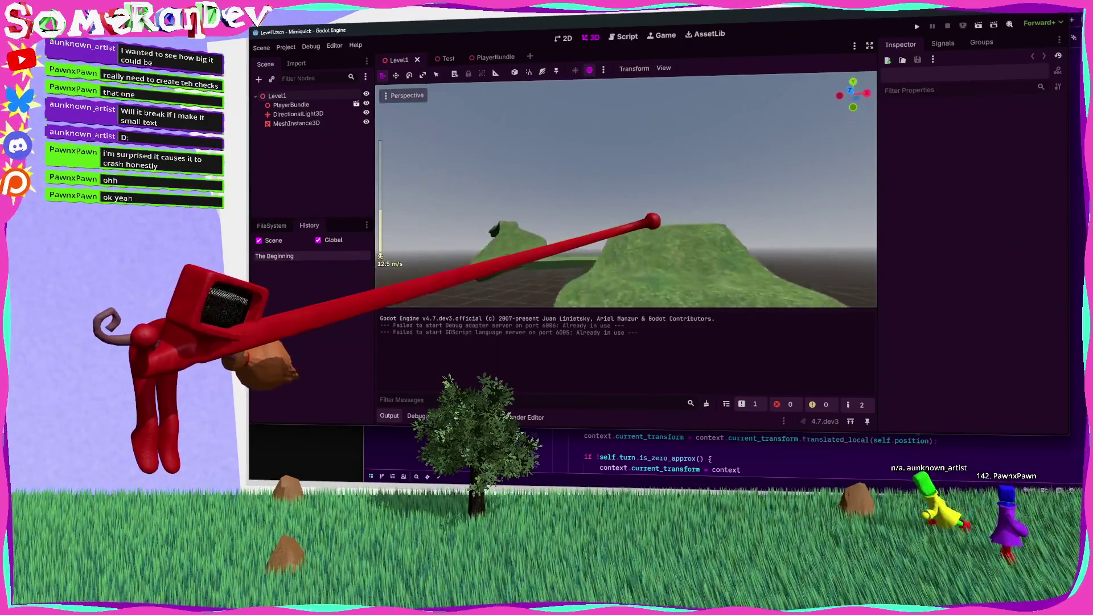
key("w")
key("s")
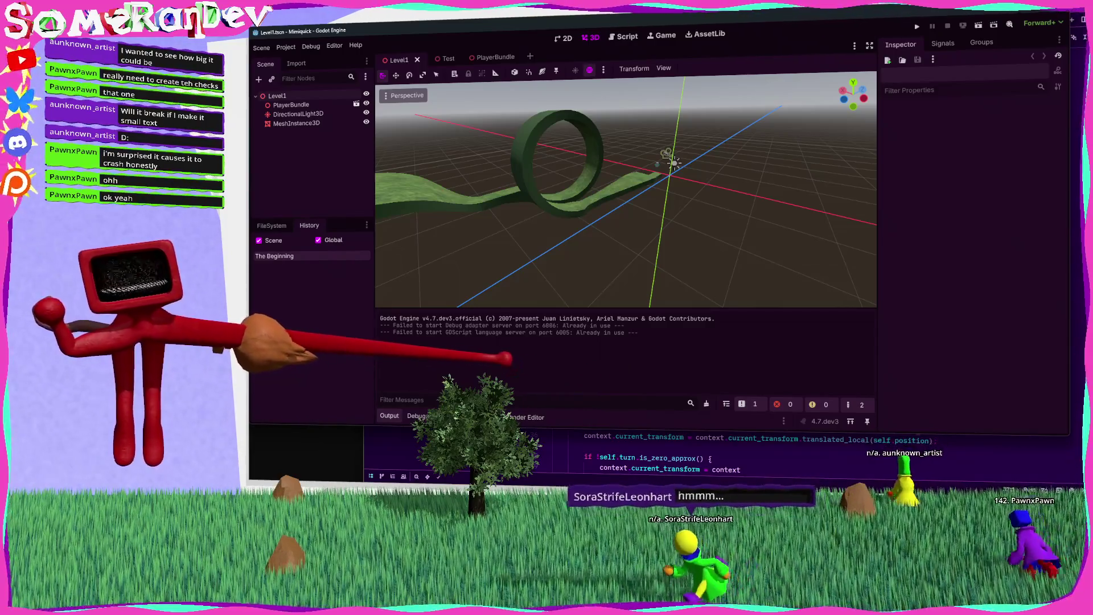
key("alt+Tab")
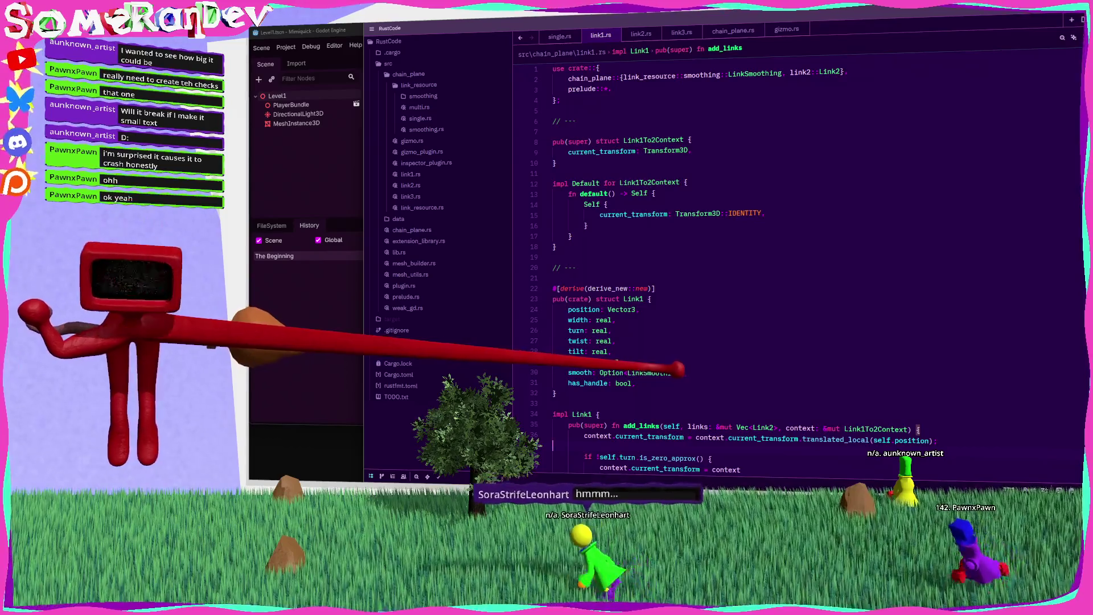
key("alt+Tab")
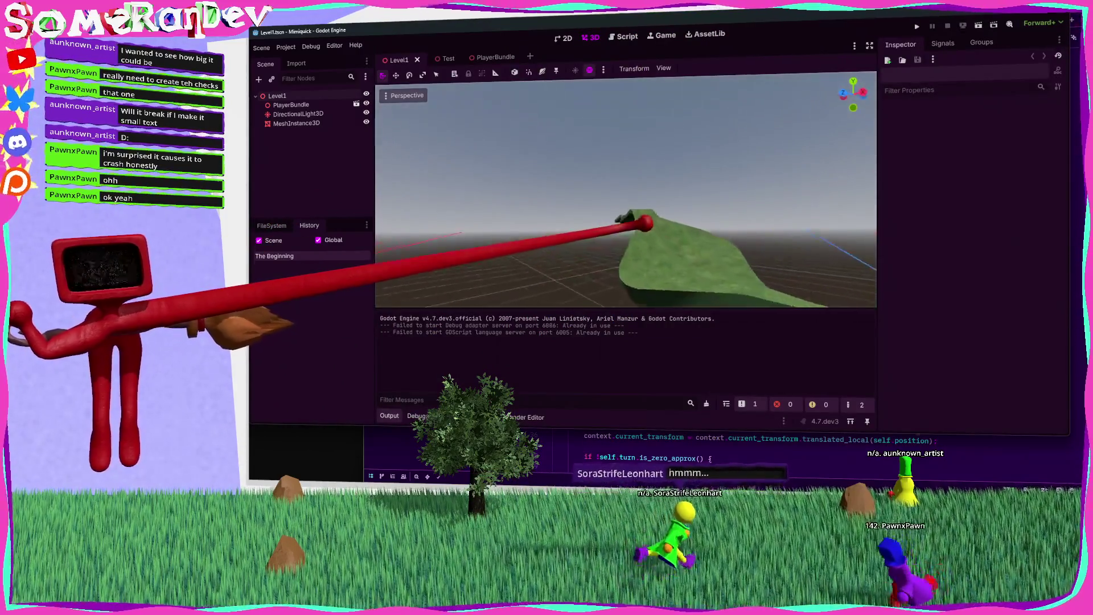
key("w")
scroll(626, 188, "up", 2)
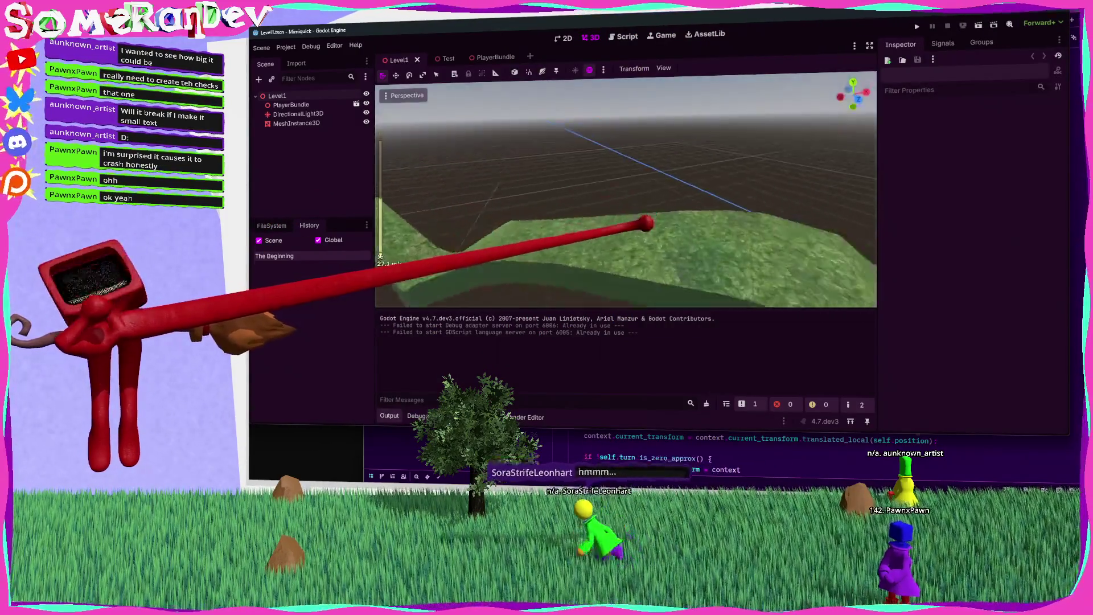
left_click(639, 212)
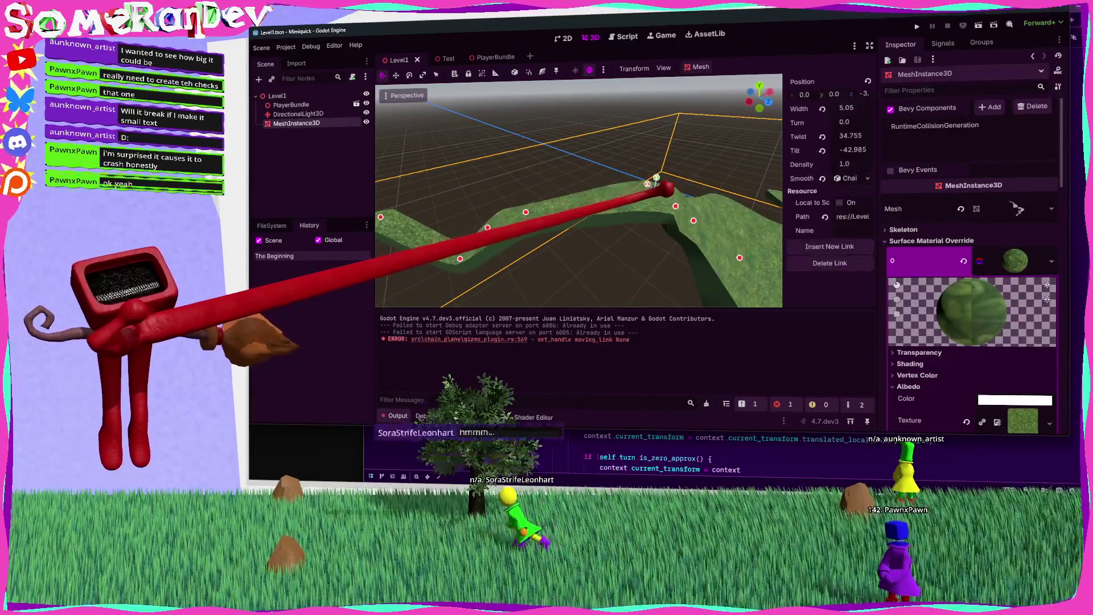
Switch Godot to move mode, then search gizmo_plugin.rs for 'set_handle moving_link None' and enlarge the text
key("w")
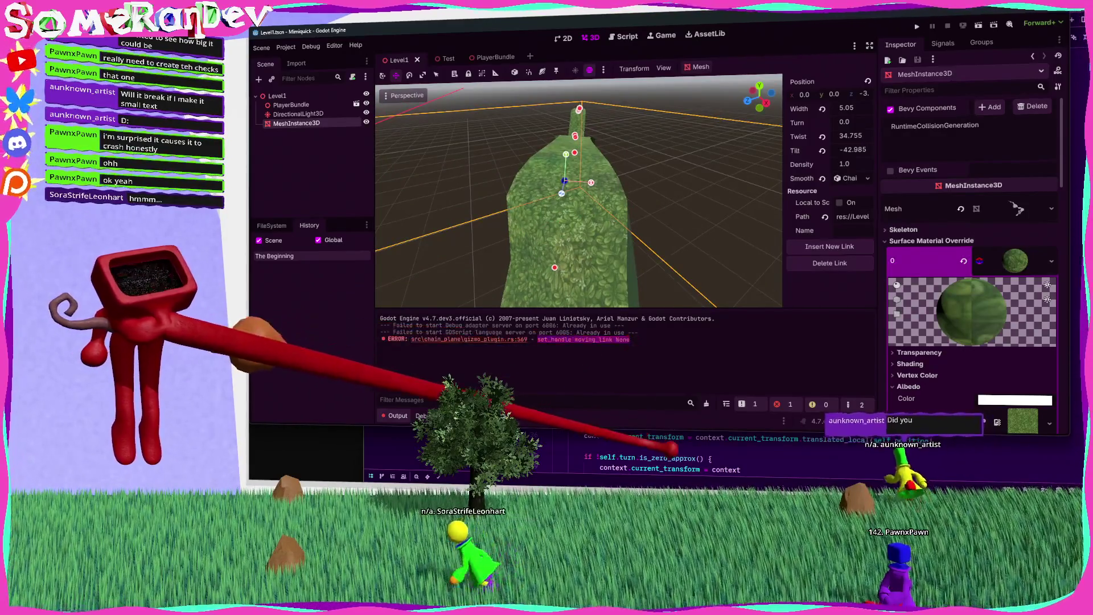
key("alt+Tab")
key("ctrl+f")
type("set_handle moving_link None")
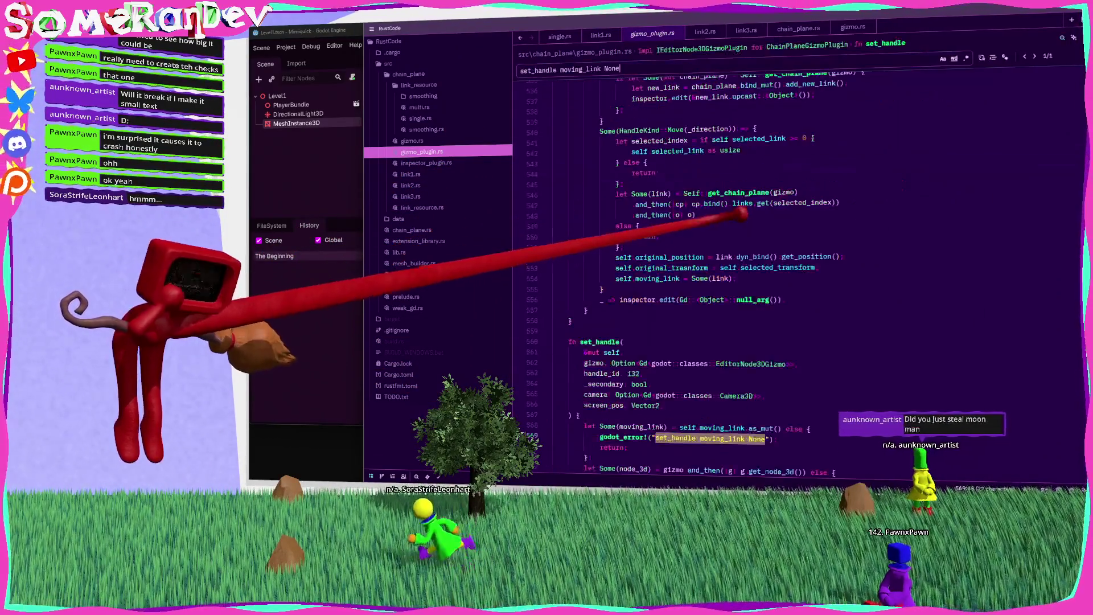
scroll(769, 256, "up", 3)
key("ctrl+equal")
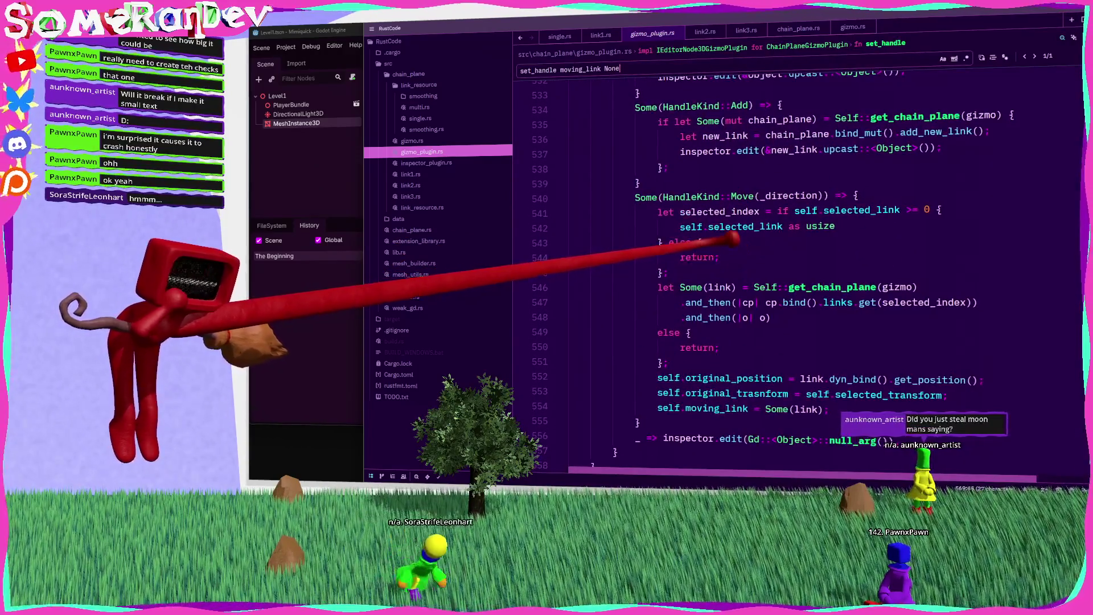
scroll(769, 257, "down", 8)
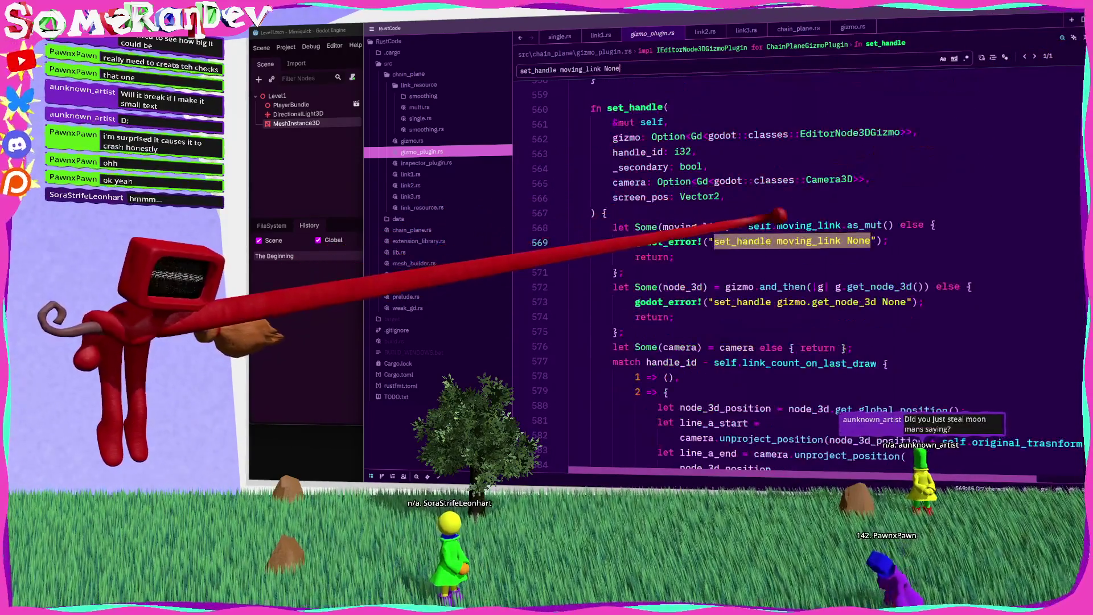
Highlight the moving_link and set_handle uses, recheck the error in Godot, and go to line 569
double_click(803, 226)
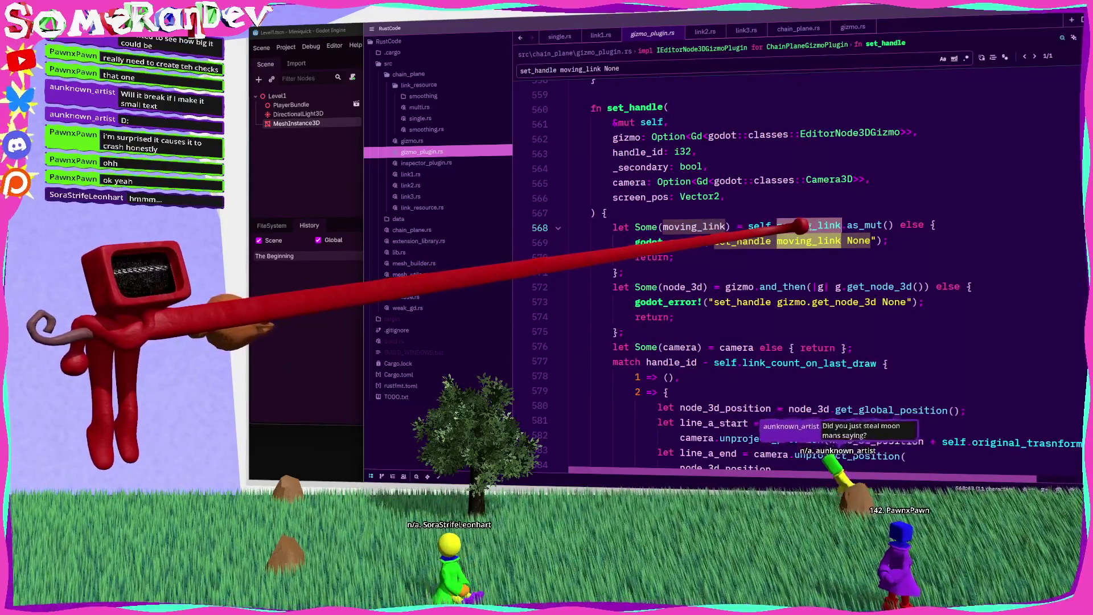
double_click(643, 106)
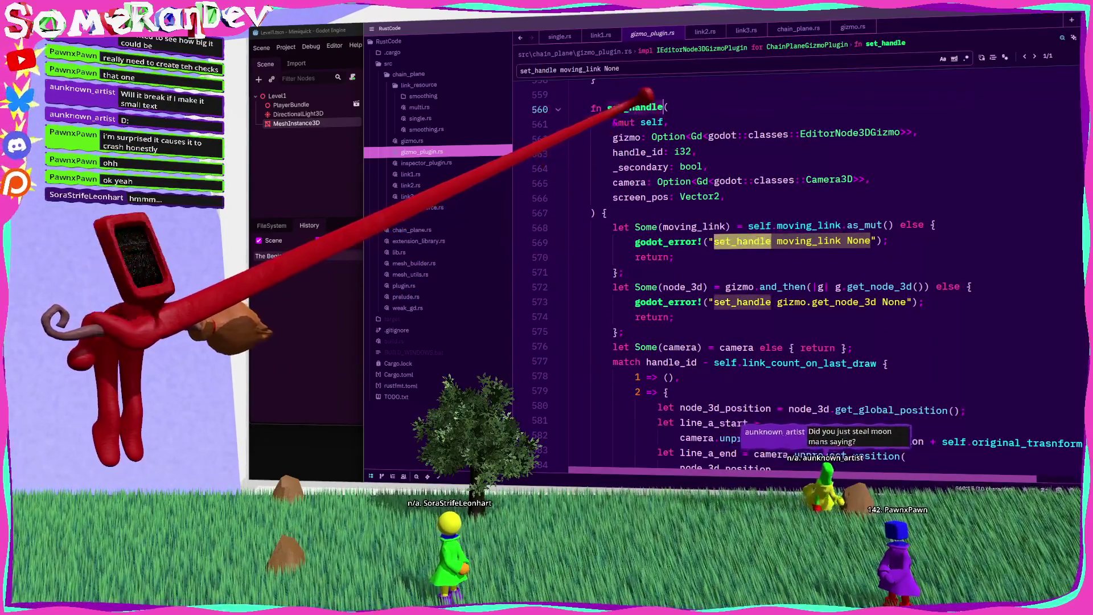
key("alt+Tab")
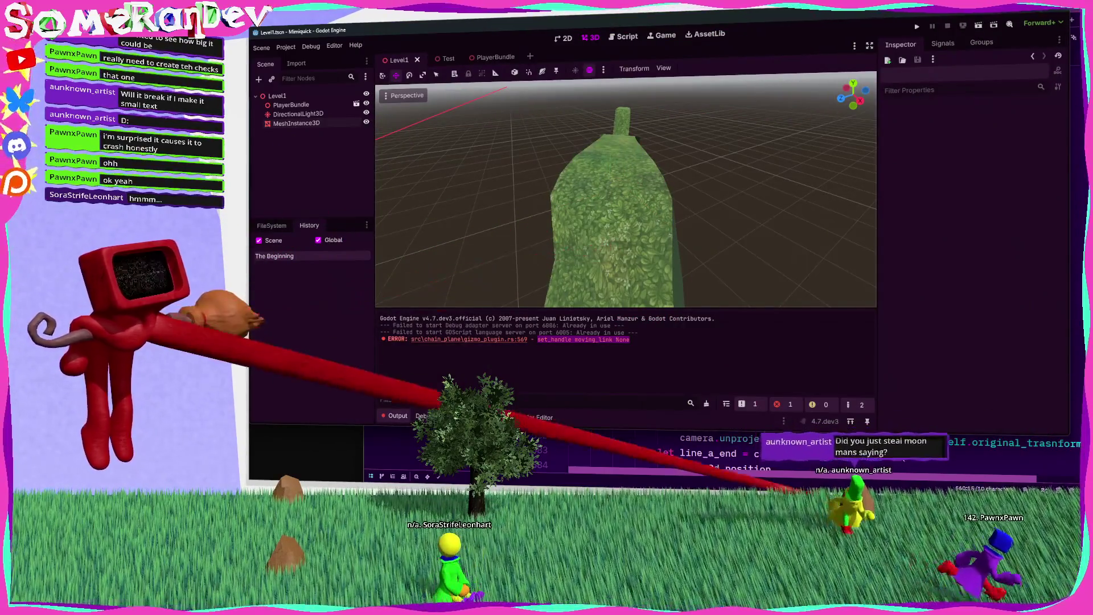
key("alt+Tab")
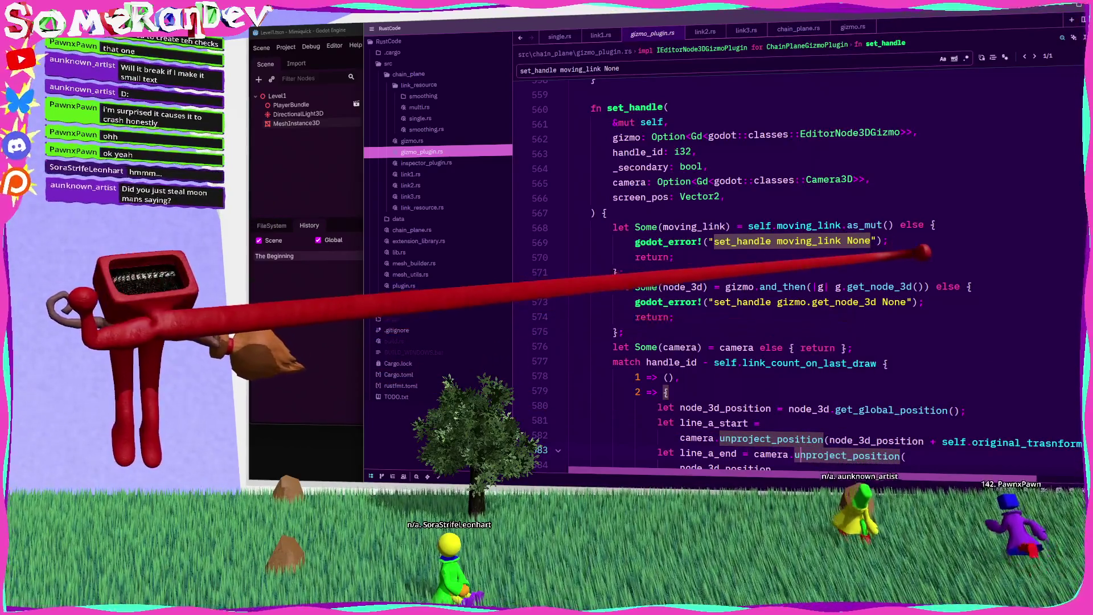
left_click(585, 241)
Delete the godot_error line from set_handle and stop Godot from its console
key("ctrl+y")
left_click(842, 312)
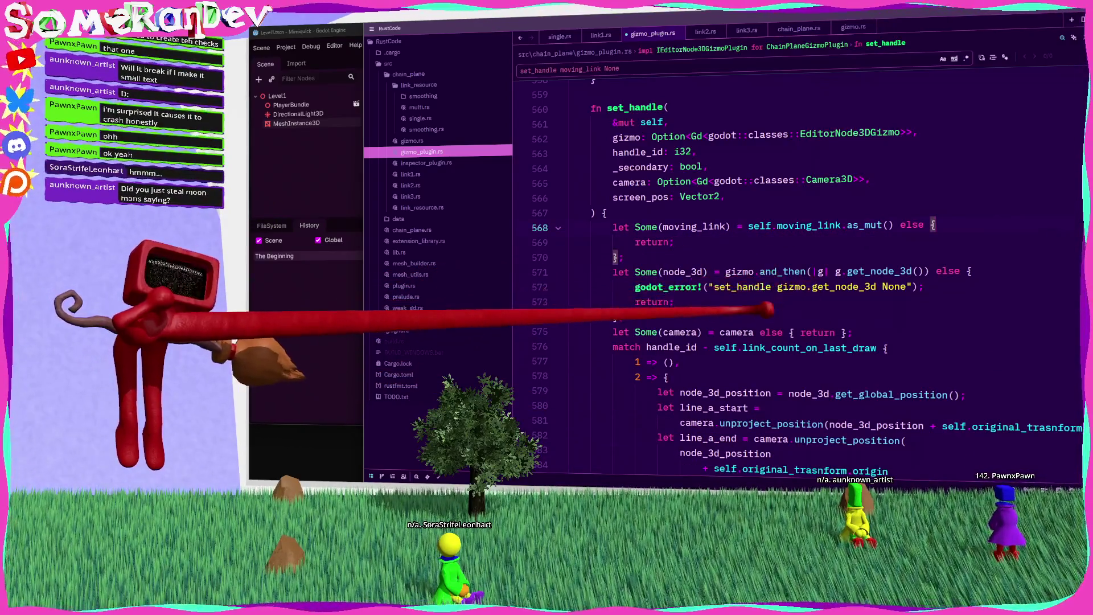
key("alt+Tab")
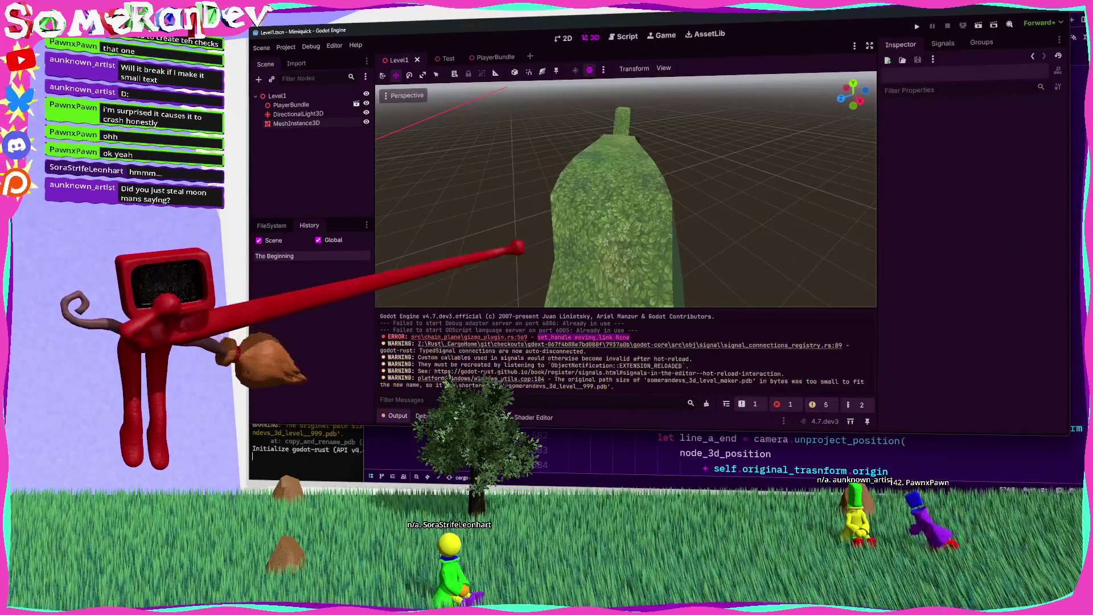
key("alt+Tab")
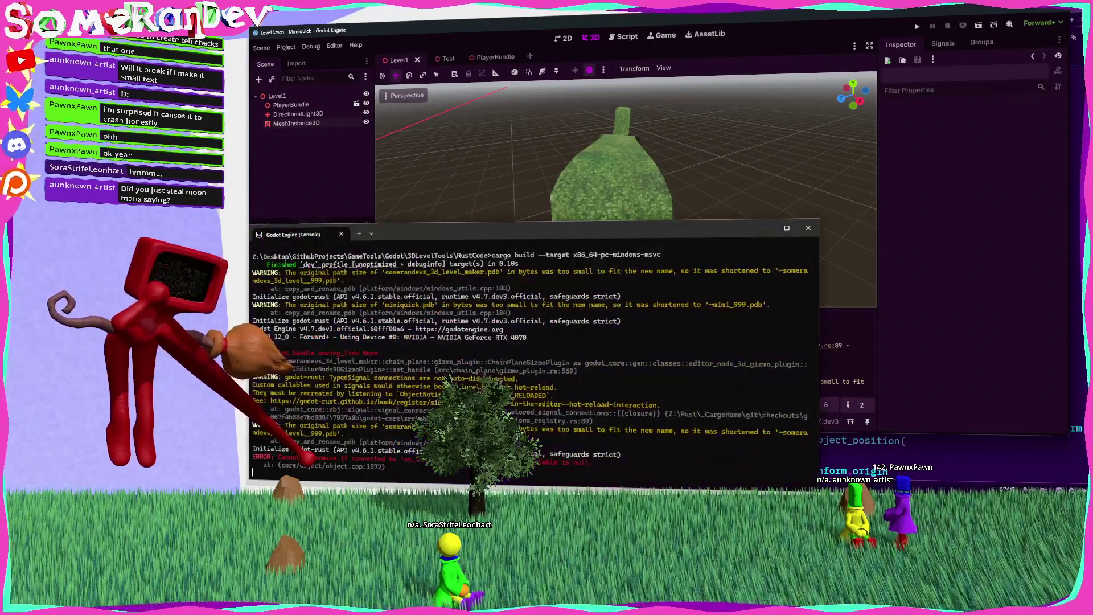
key("ctrl+c")
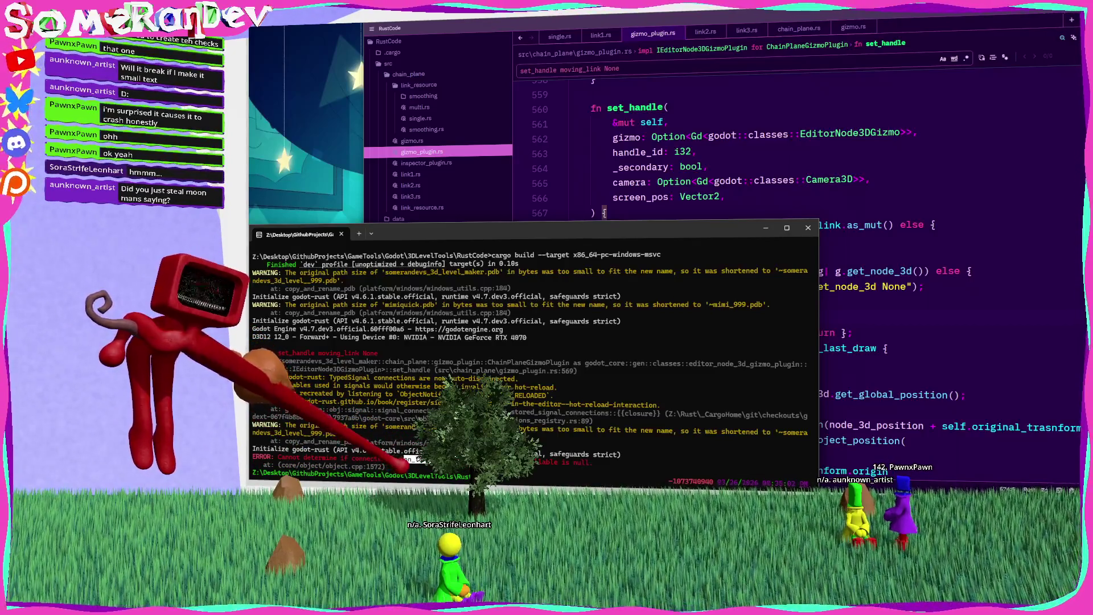
Search the src folder for on_links_updated, close the results, and rerun cargo build
left_click(452, 102)
right_click(418, 66)
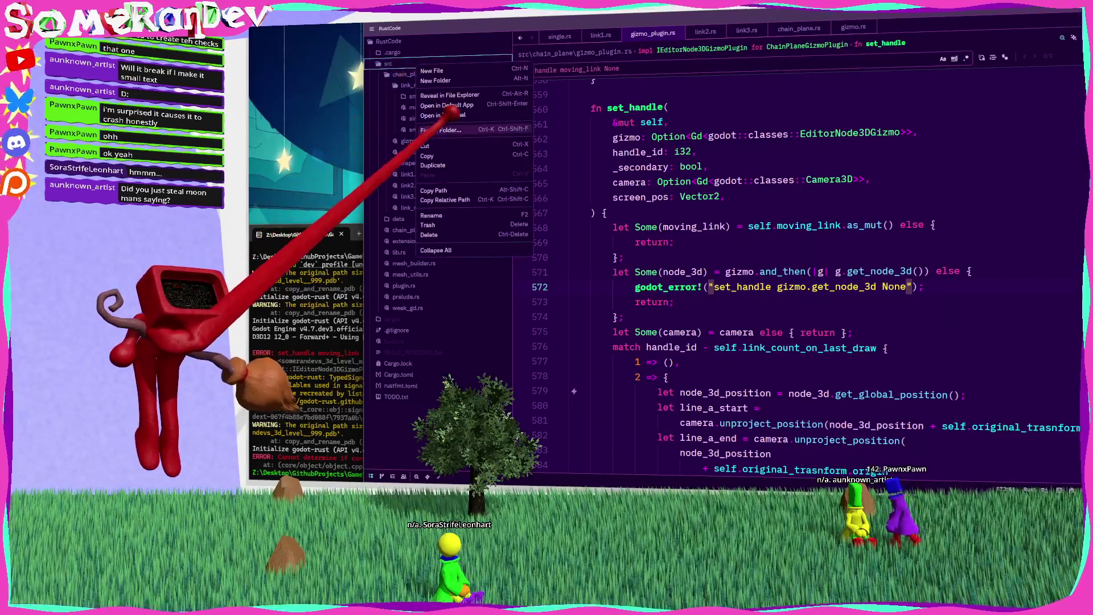
left_click(449, 130)
type("on_links_updated")
key("Return")
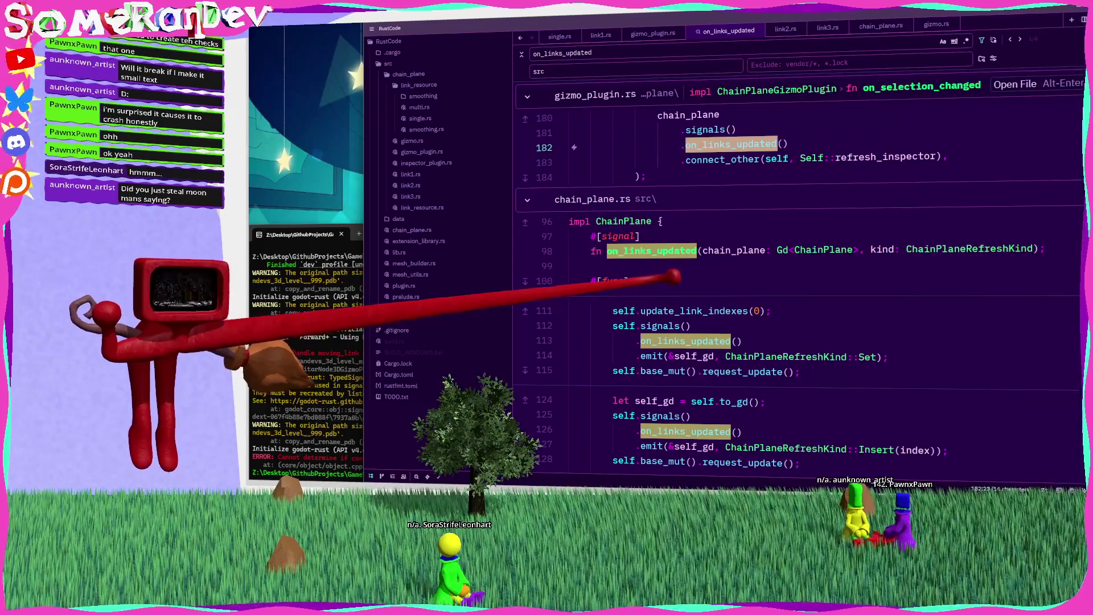
scroll(691, 293, "down", 5)
scroll(846, 118, "up", 2)
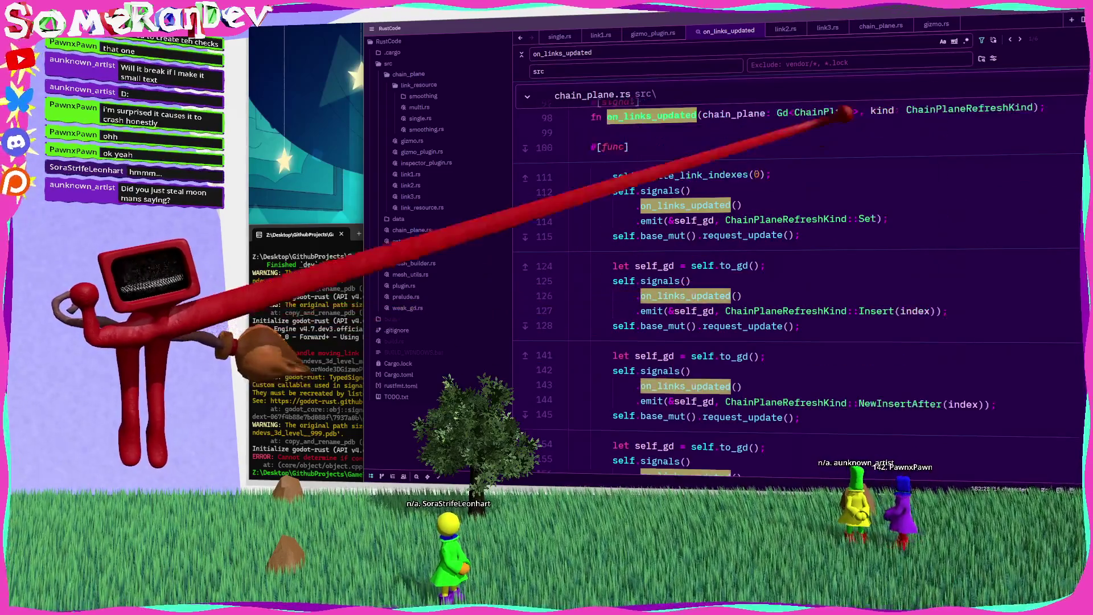
middle_click(720, 29)
left_click(326, 312)
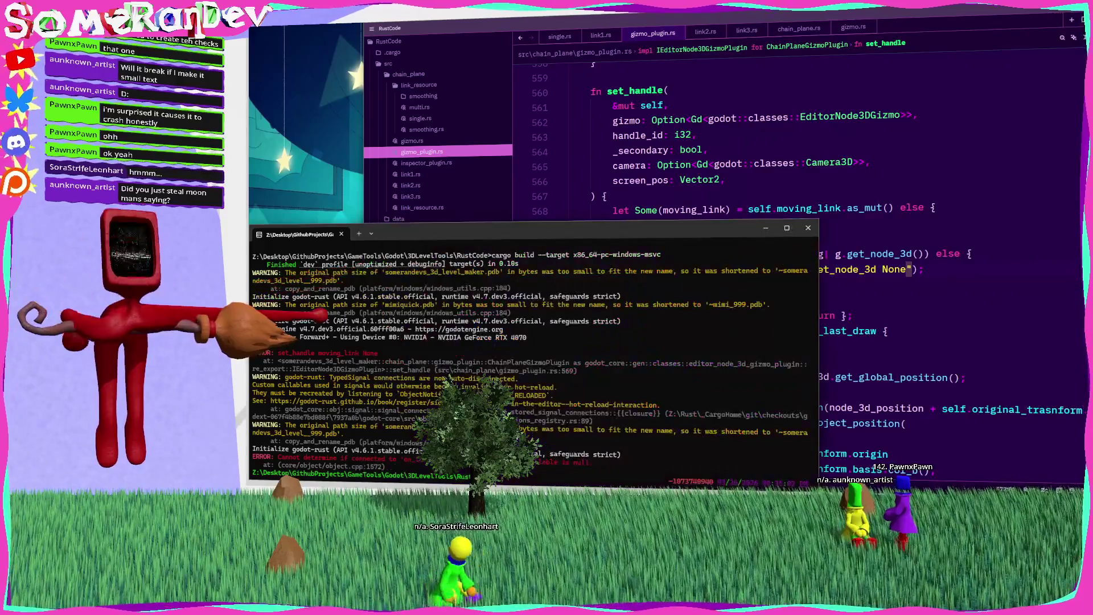
key("Return")
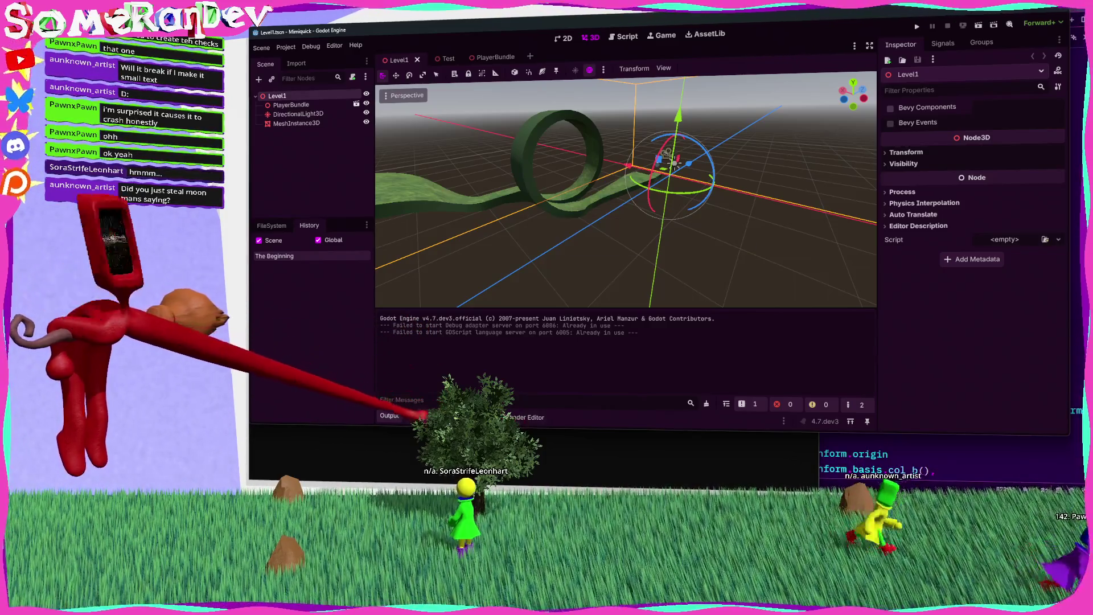
Hide the Output panel, orbit toward the terrain, and select MeshInstance3D and a track link point
key("ctrl+j")
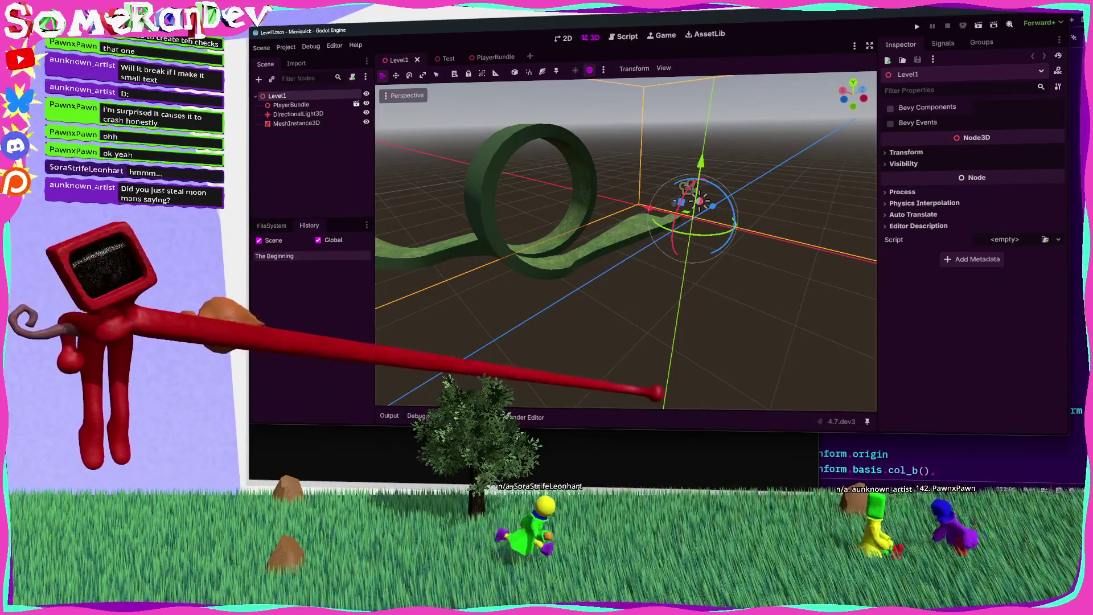
left_click_drag(655, 215, 653, 268)
left_click(623, 215)
left_click_drag(650, 223, 676, 239)
left_click(551, 232)
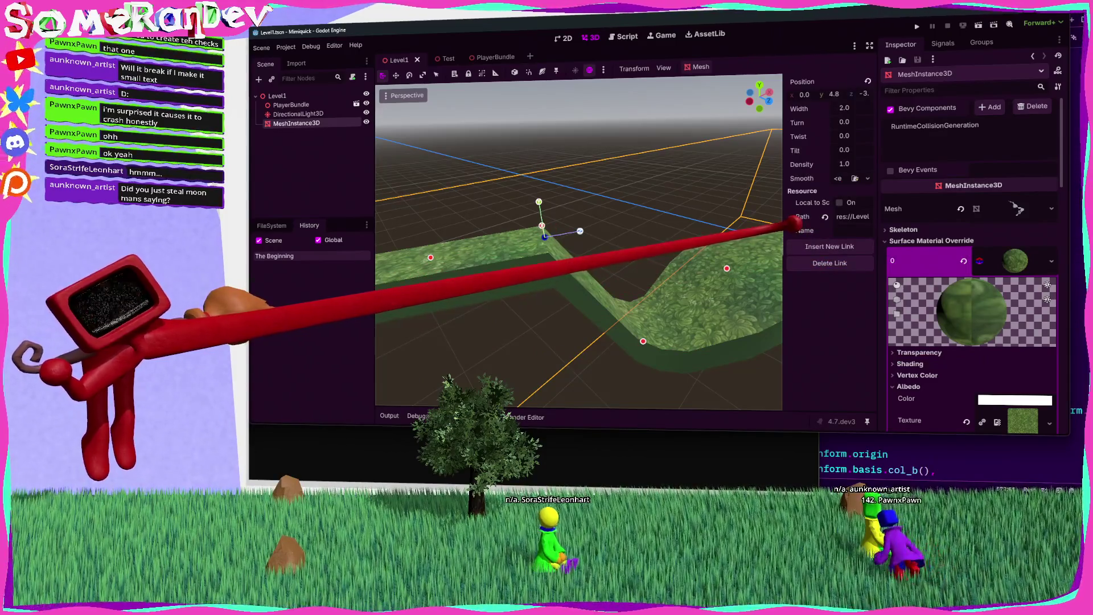
Assign the chain-plane smoothing resource to the track link, inspect the smoothed path, and save Level1
left_click(868, 179)
left_click(843, 205)
mouse_move(683, 211)
left_mouse_down()
mouse_move(646, 220)
mouse_move(592, 194)
mouse_move(651, 217)
mouse_move(644, 224)
left_mouse_up()
key("ctrl+s")
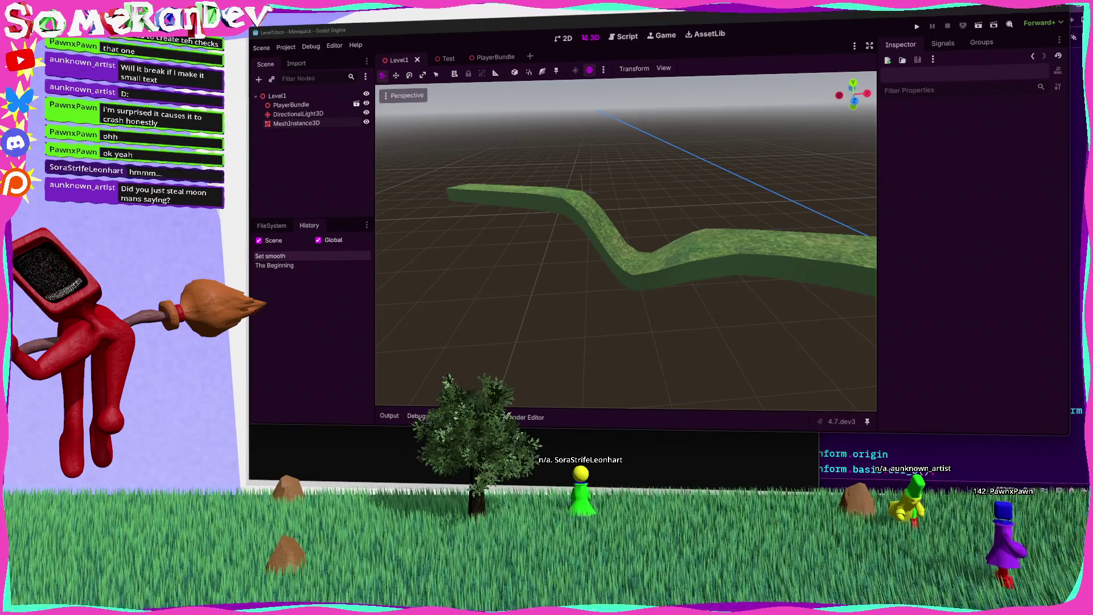
key("alt+Tab")
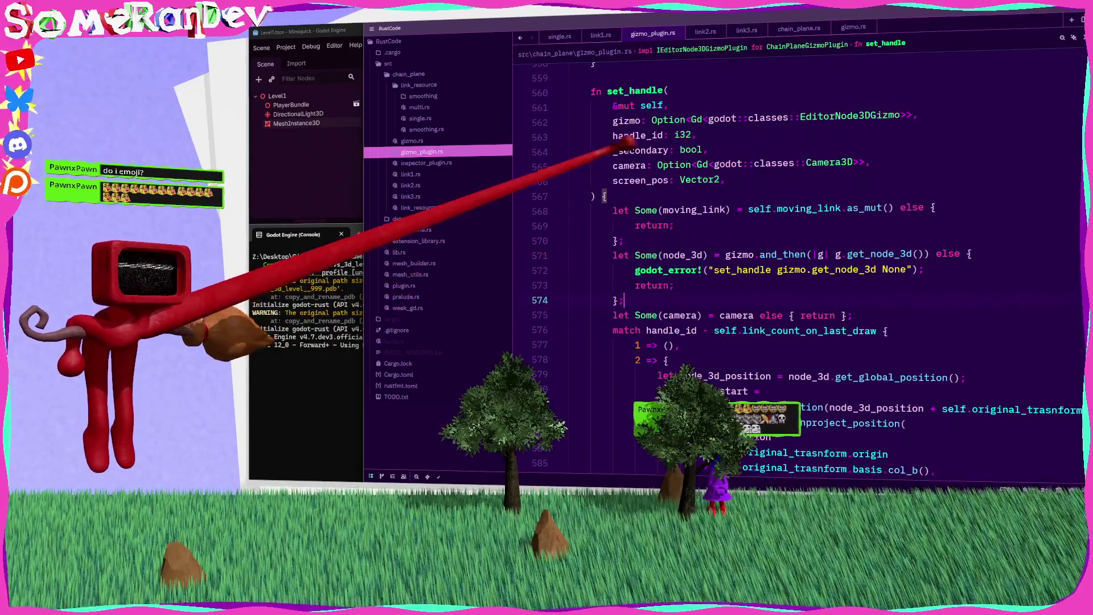
double_click(636, 136)
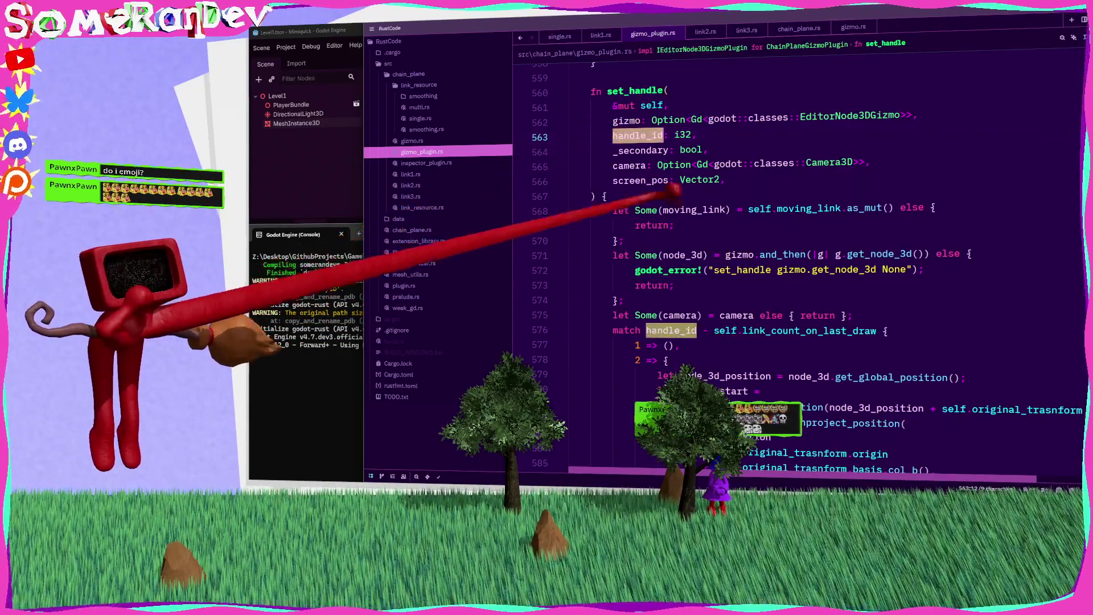
left_click(292, 196)
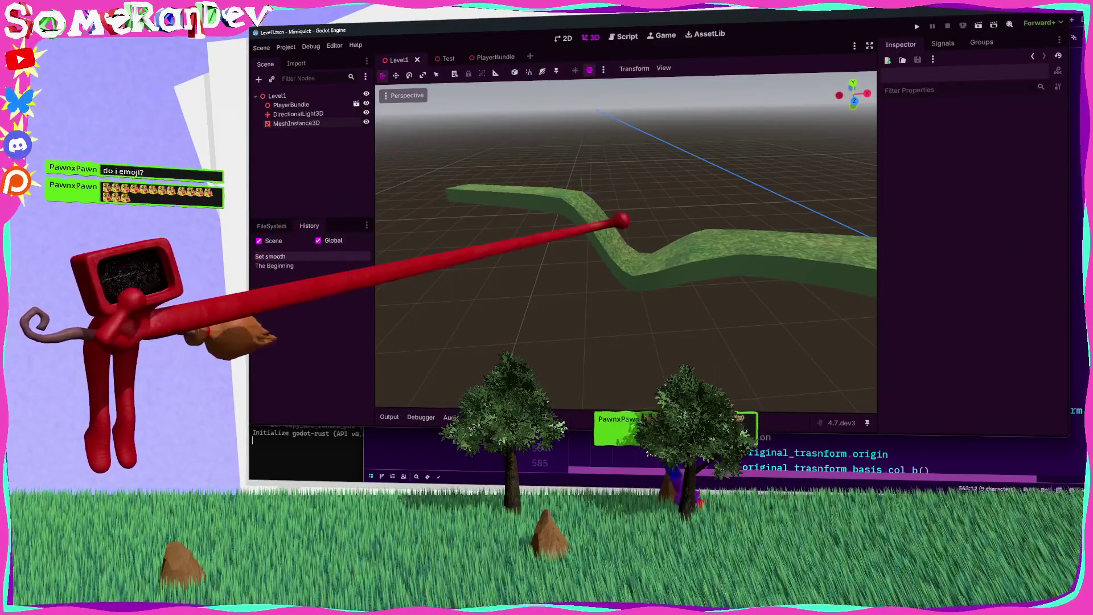
key("alt+Tab")
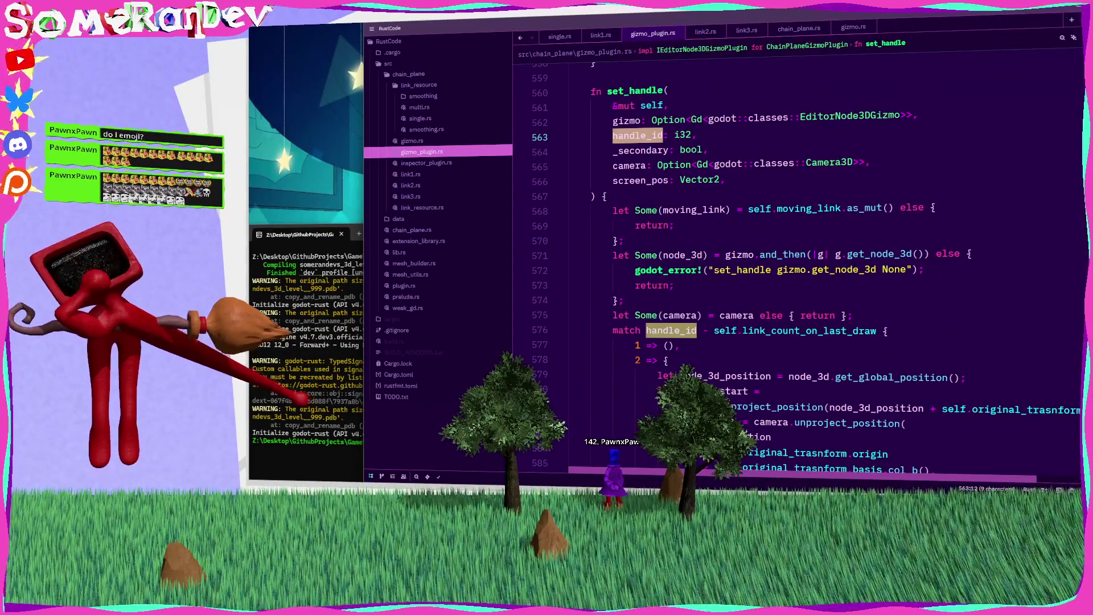
scroll(757, 342, "down", 10)
scroll(797, 341, "up", 5)
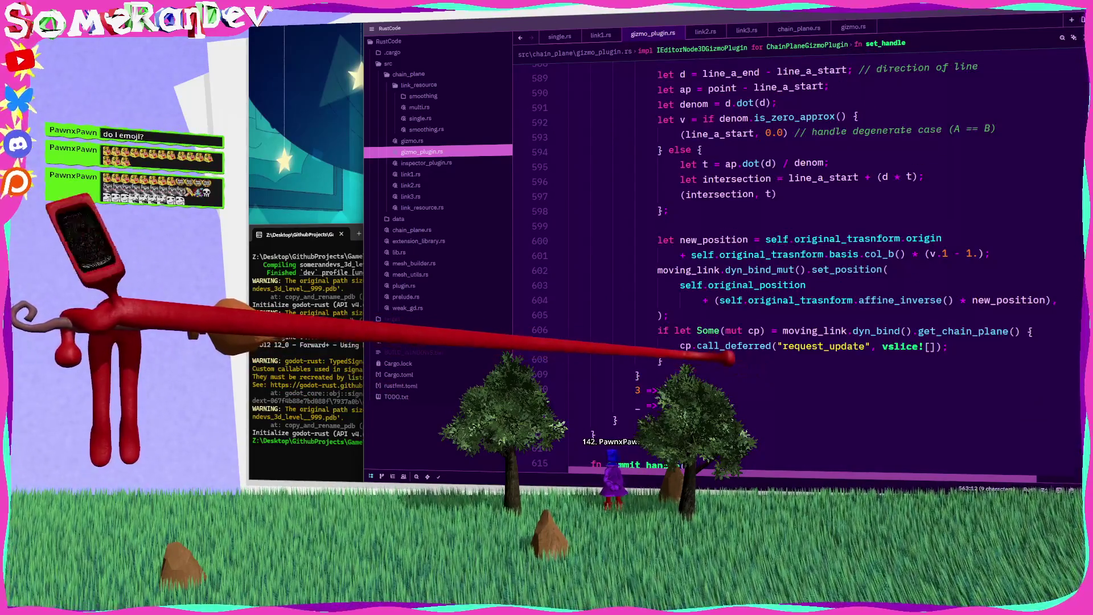
scroll(797, 341, "up", 5)
scroll(735, 362, "up", 1)
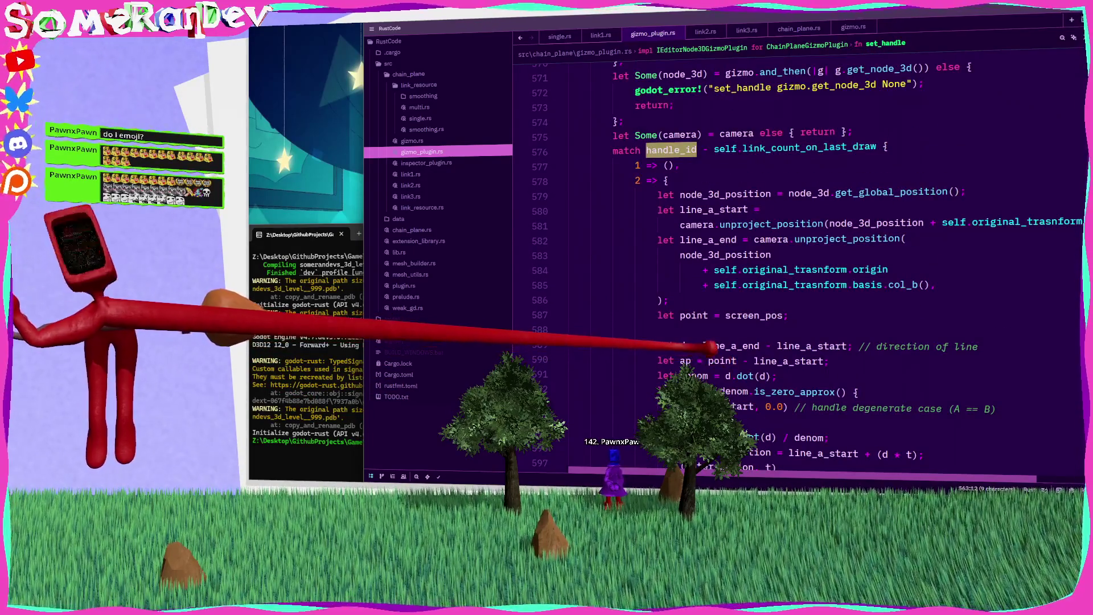
scroll(701, 319, "up", 12)
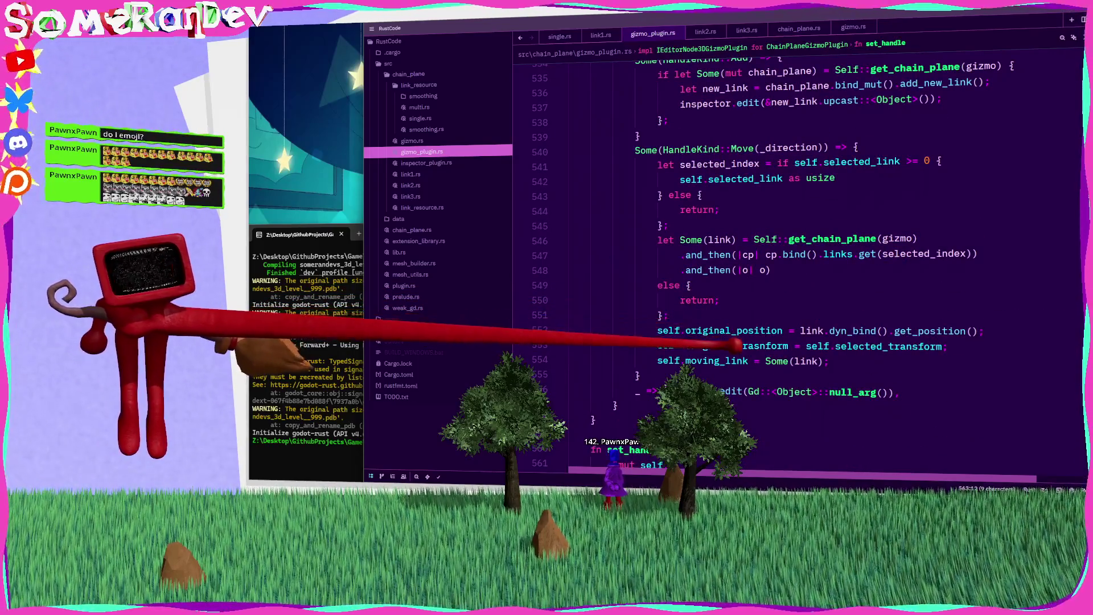
double_click(718, 330)
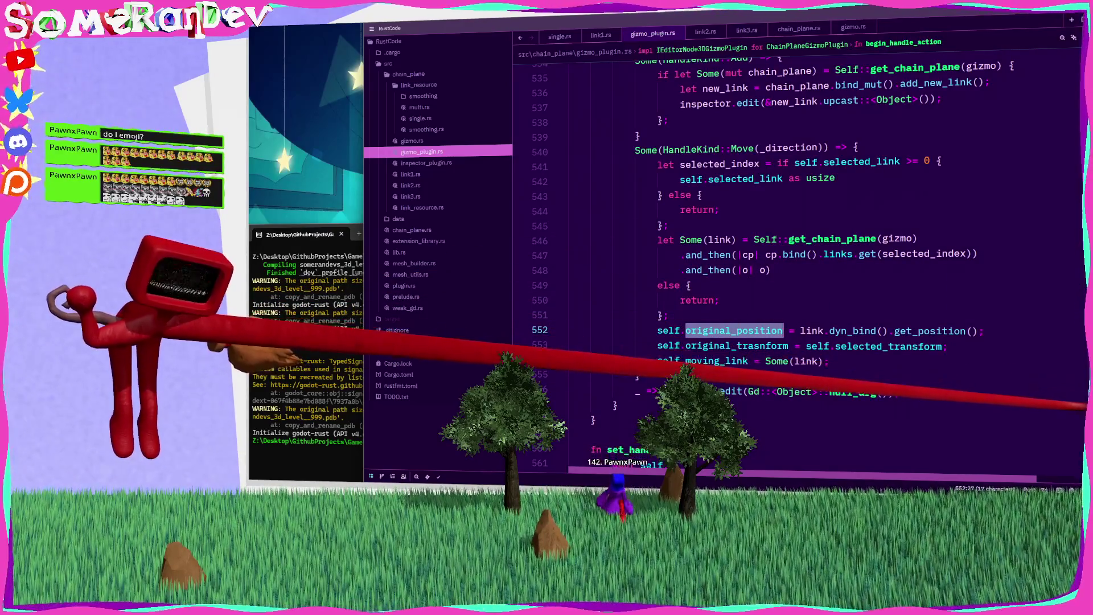
Locate the moving_link and original_position move fields in gizmo_plugin.rs
scroll(740, 257, "up", 20)
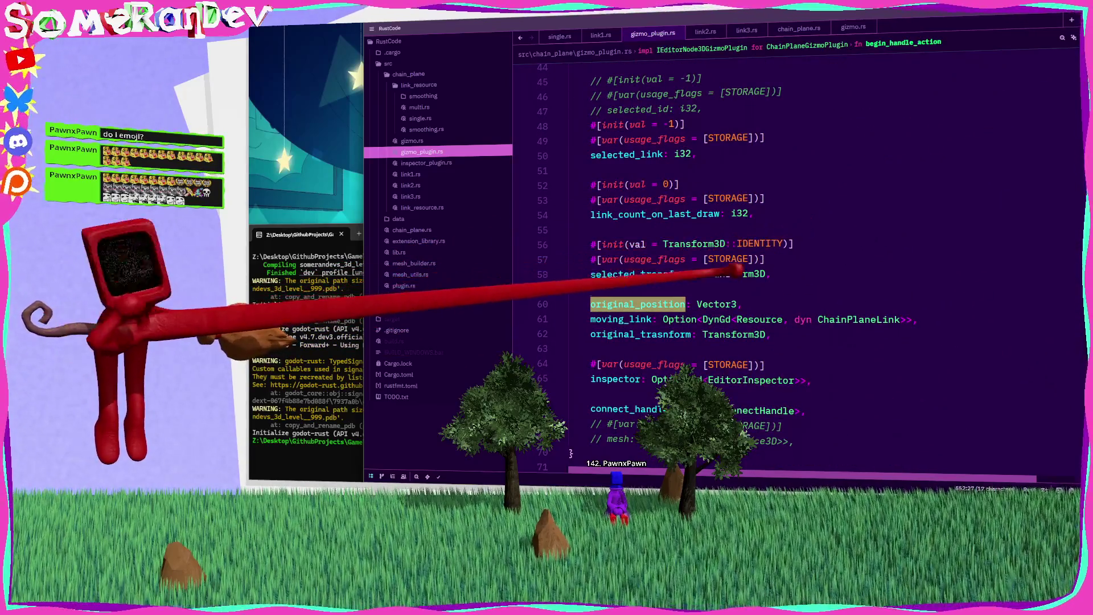
double_click(626, 319)
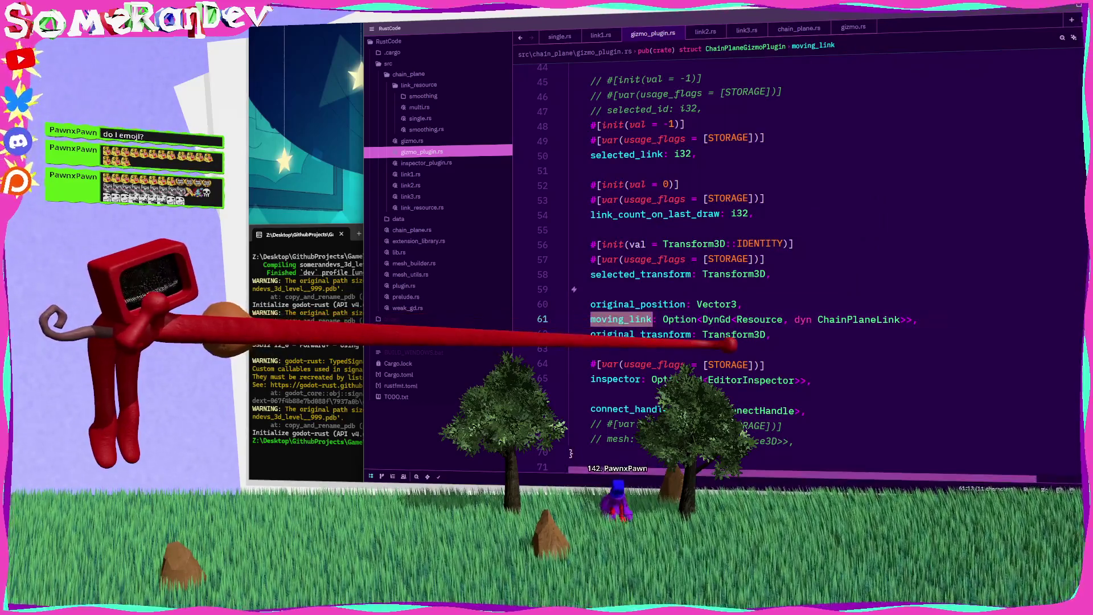
key("ctrl+f")
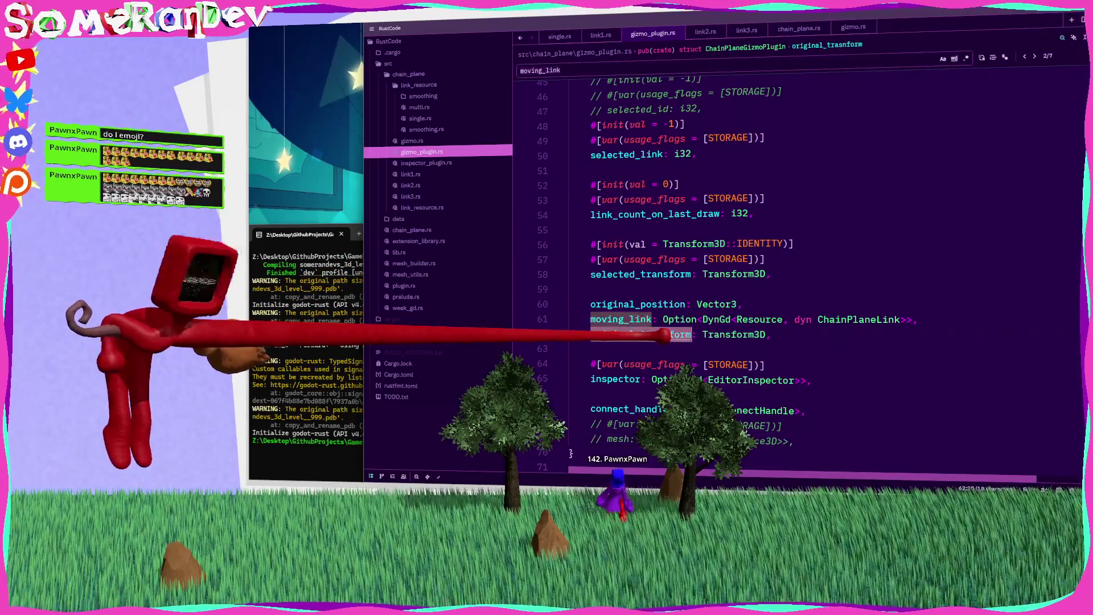
double_click(638, 305)
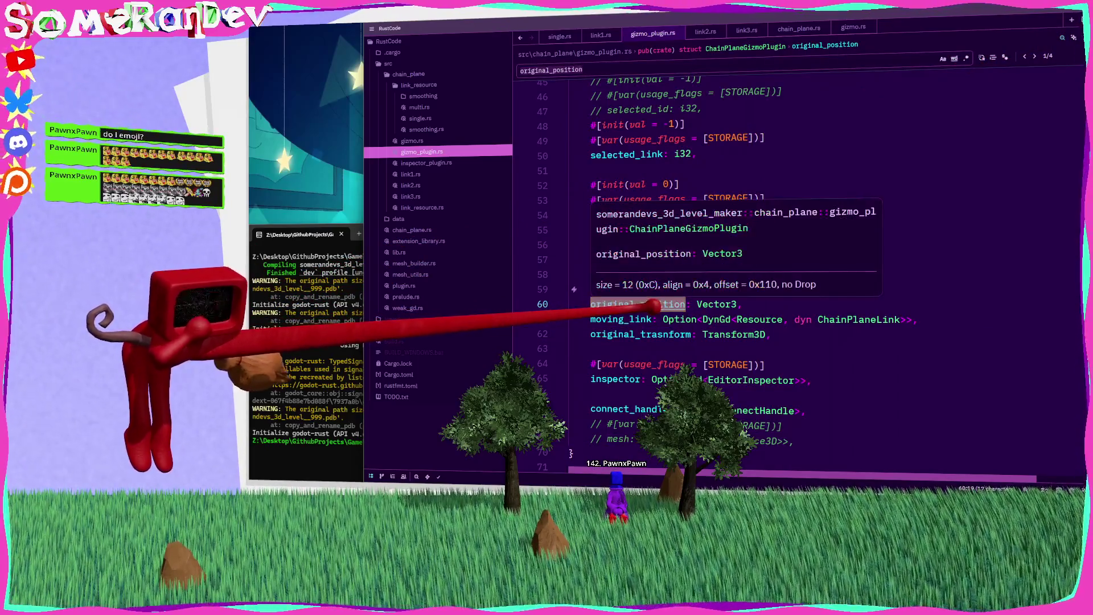
scroll(646, 279, "up", 5)
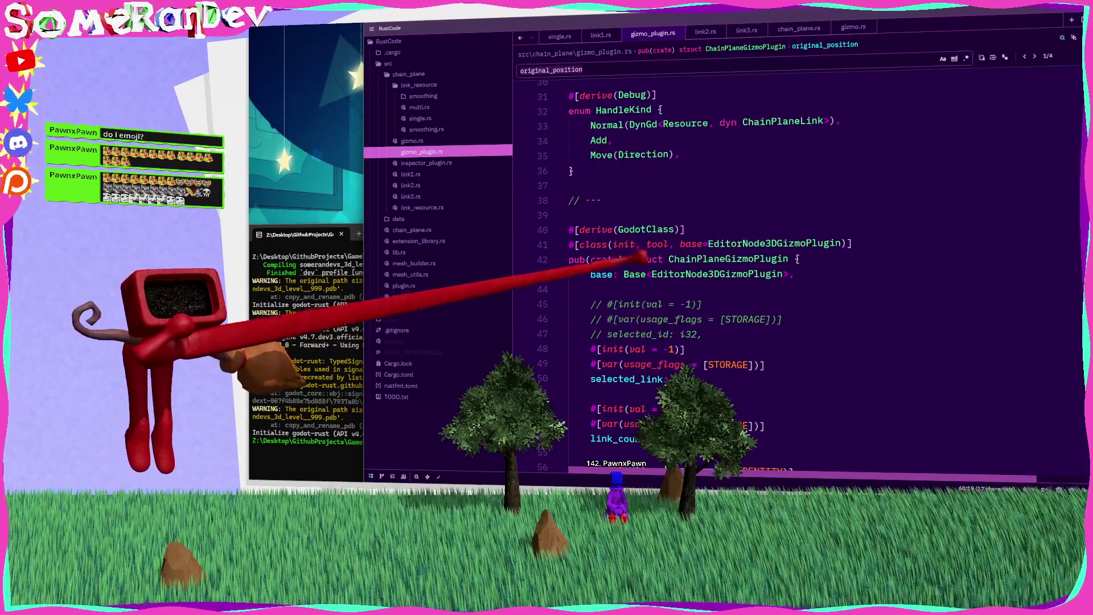
scroll(644, 273, "up", 2)
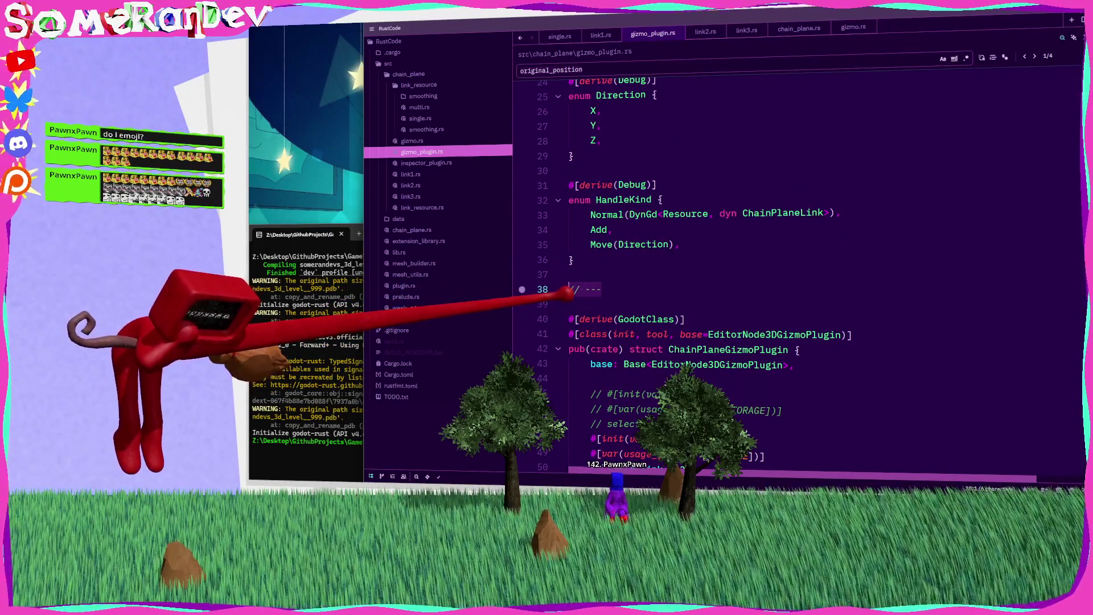
Add a HandleMoveContext struct after HandleKind holding the three move fields, plus a handle_move_context: Option field
key("Return")
key("Return")
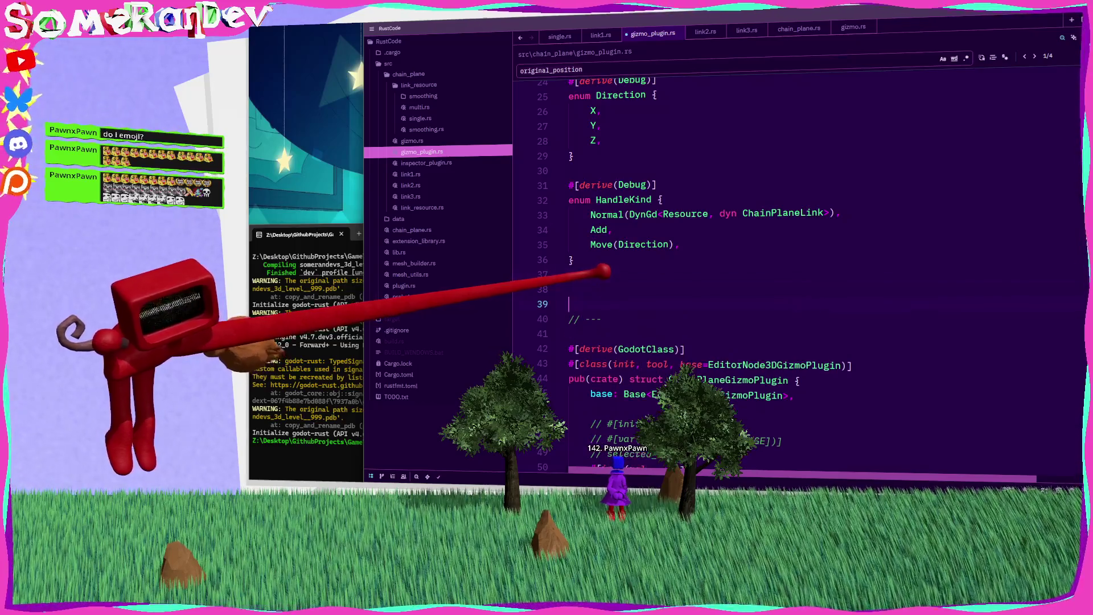
type("// ---")
key("Return")
key("Return")
type("struct HandleMoveContext {")
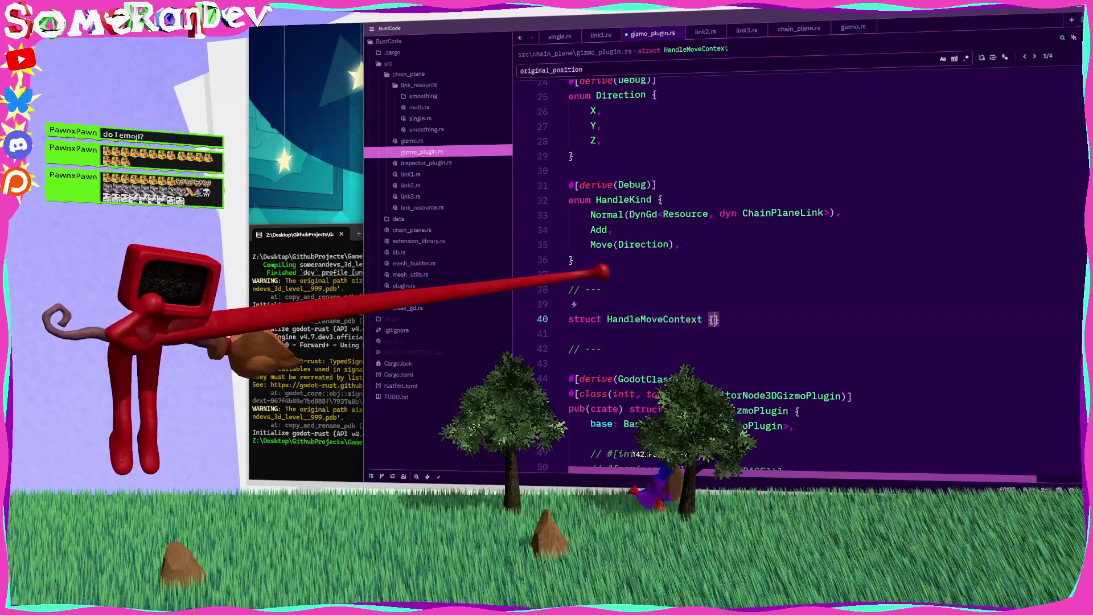
scroll(797, 273, "down", 9)
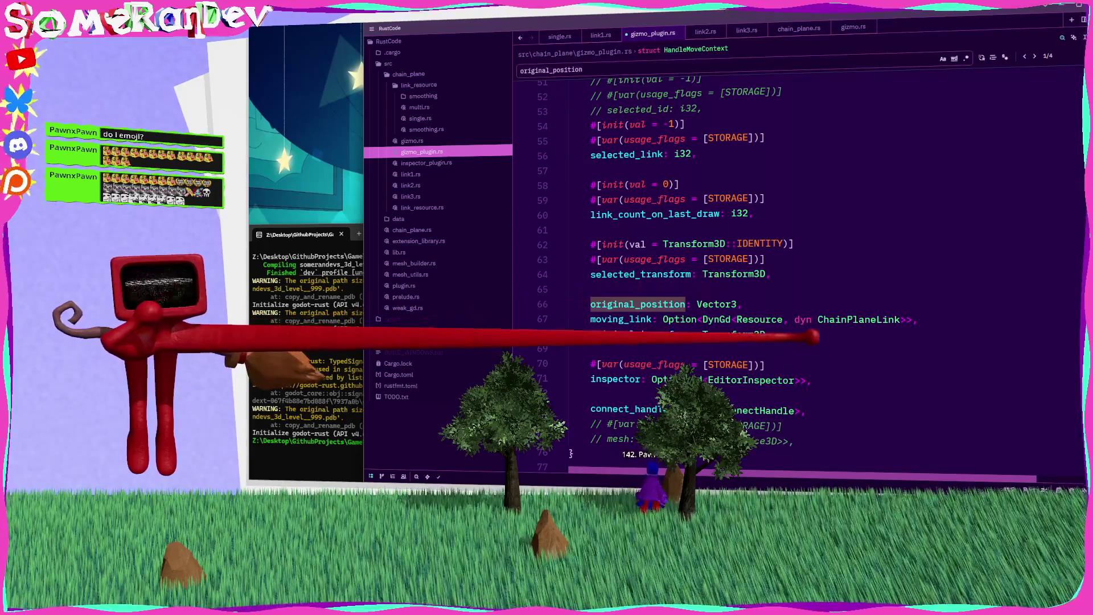
scroll(643, 240, "up", 7)
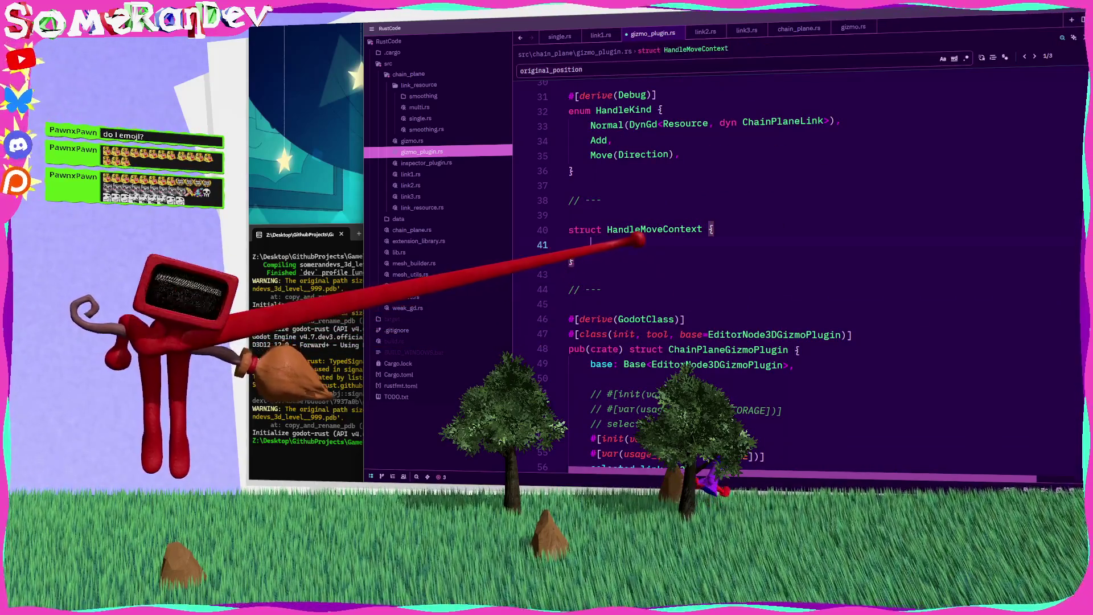
type("original_position: Vector3,     moving_link: Option<DynGd<Resource, dyn ChainPlaneLink>>,     original_trasnform: Transform3D,")
scroll(655, 273, "down", 7)
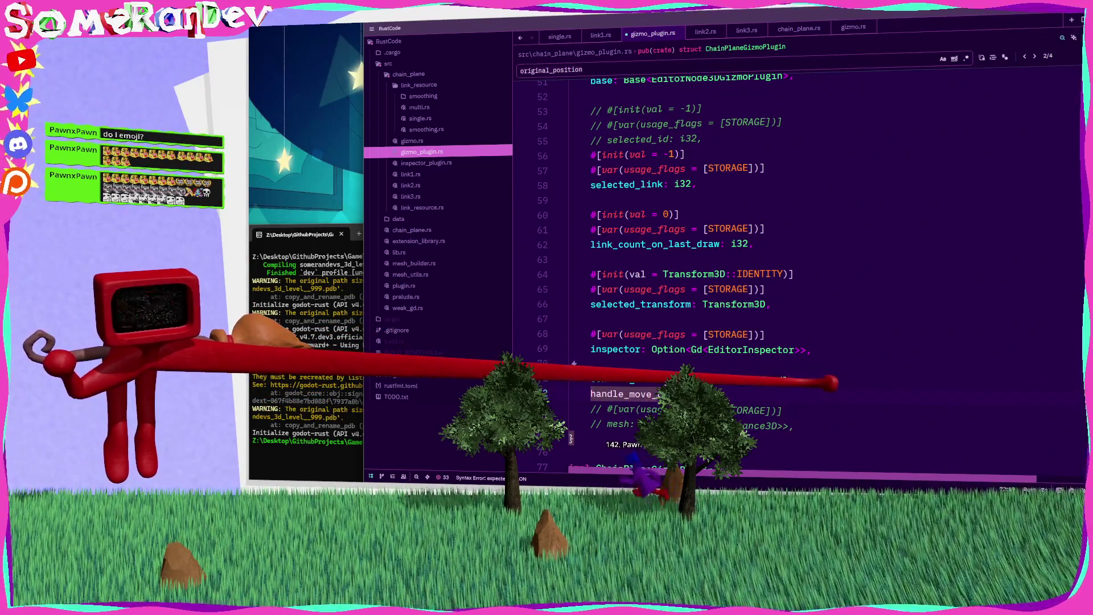
type(": Option<HandleMoveContext>,")
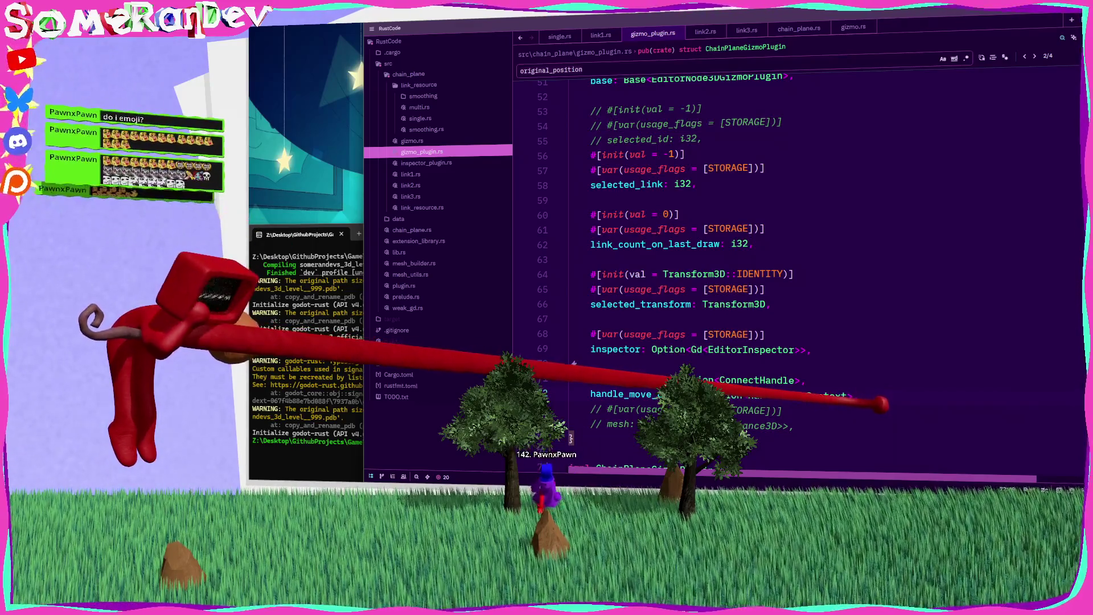
Replace the three old field initializers in create with handle_move_context: None
double_click(621, 394)
scroll(740, 256, "up", 2)
scroll(740, 256, "down", 4)
scroll(726, 362, "down", 7)
mouse_move(877, 304)
left_mouse_down()
mouse_move(825, 268)
mouse_move(591, 276)
left_mouse_up()
key("BackSpace")
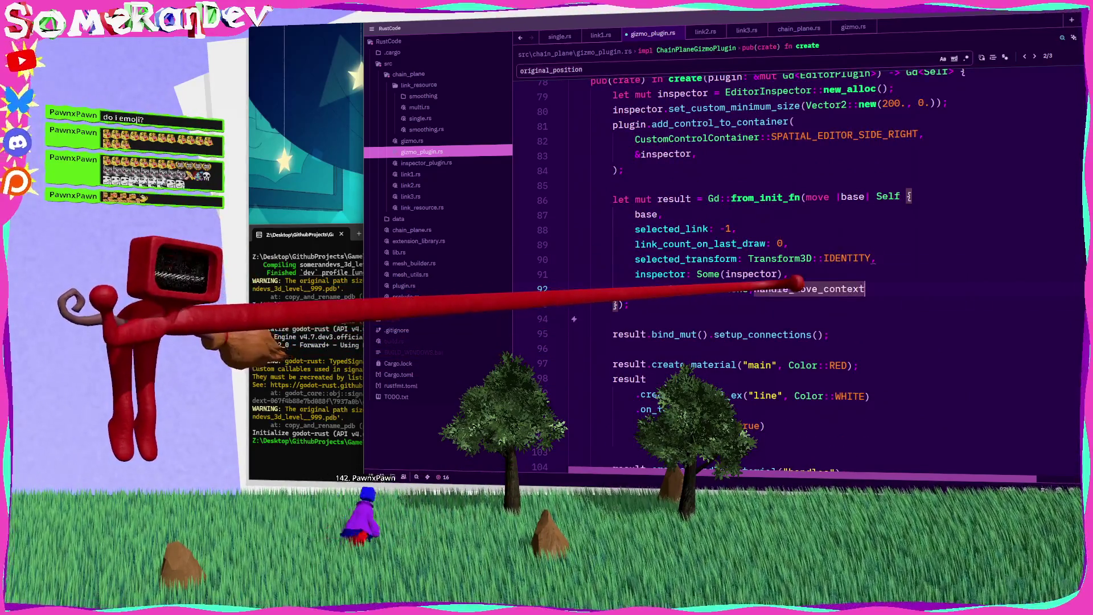
key("Return")
type("None")
Find where handle_move_context, HandleMoveContext and original_position are used in the file
scroll(797, 283, "up", 10)
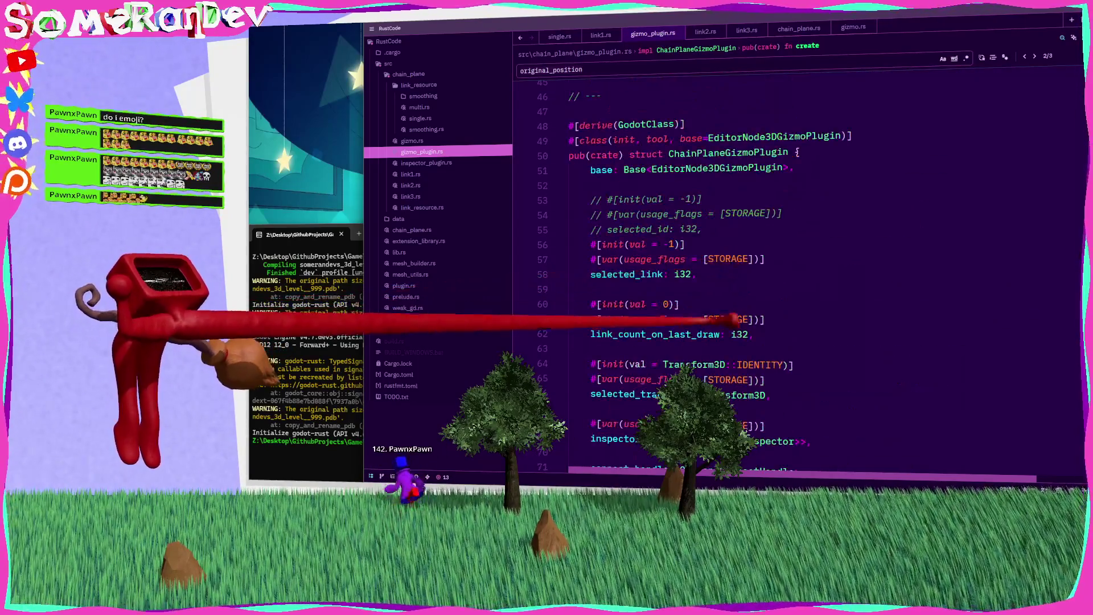
scroll(797, 274, "down", 4)
double_click(575, 305)
scroll(797, 273, "up", 5)
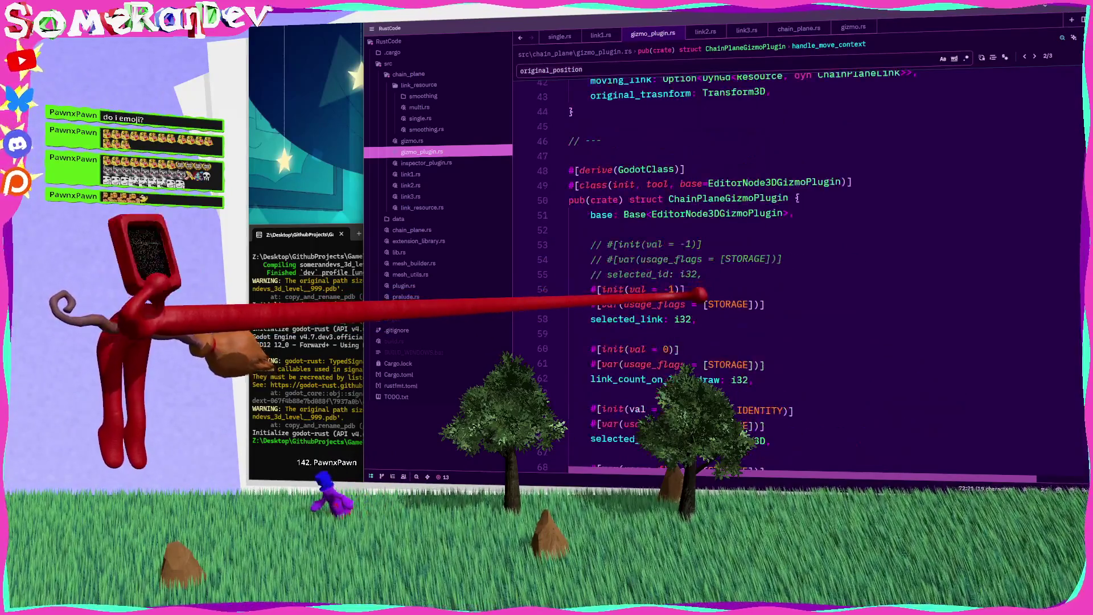
scroll(700, 294, "up", 4)
scroll(683, 268, "down", 5)
scroll(667, 242, "up", 6)
double_click(678, 228)
key("F3")
scroll(797, 319, "down", 3)
After the else block, start a self.handle_move_context = HandleMoveContext { } literal containing the three assignments
left_click(720, 241)
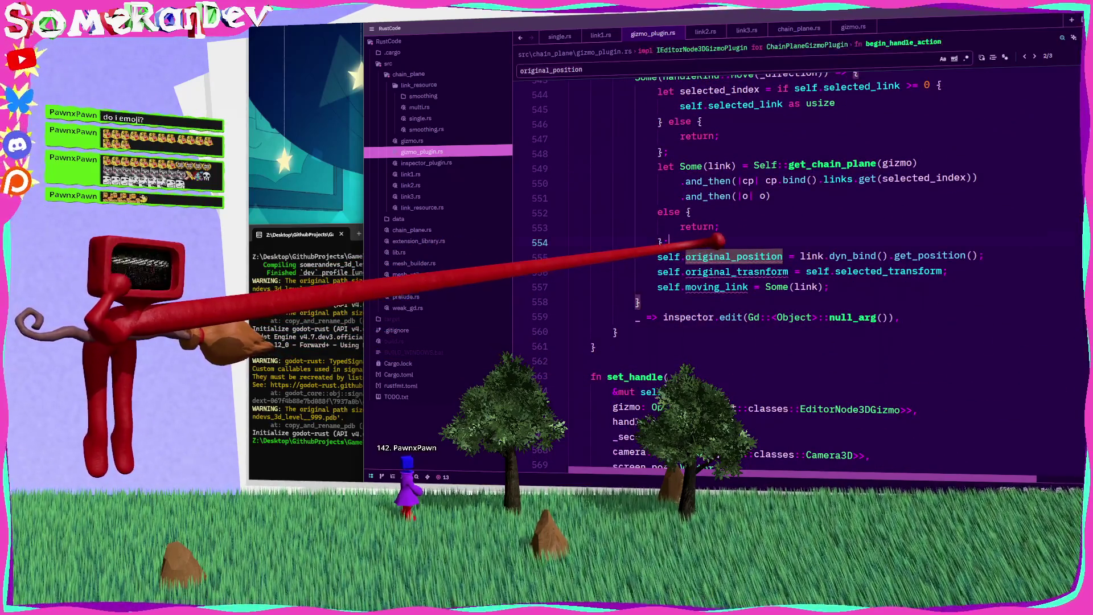
type("fil")
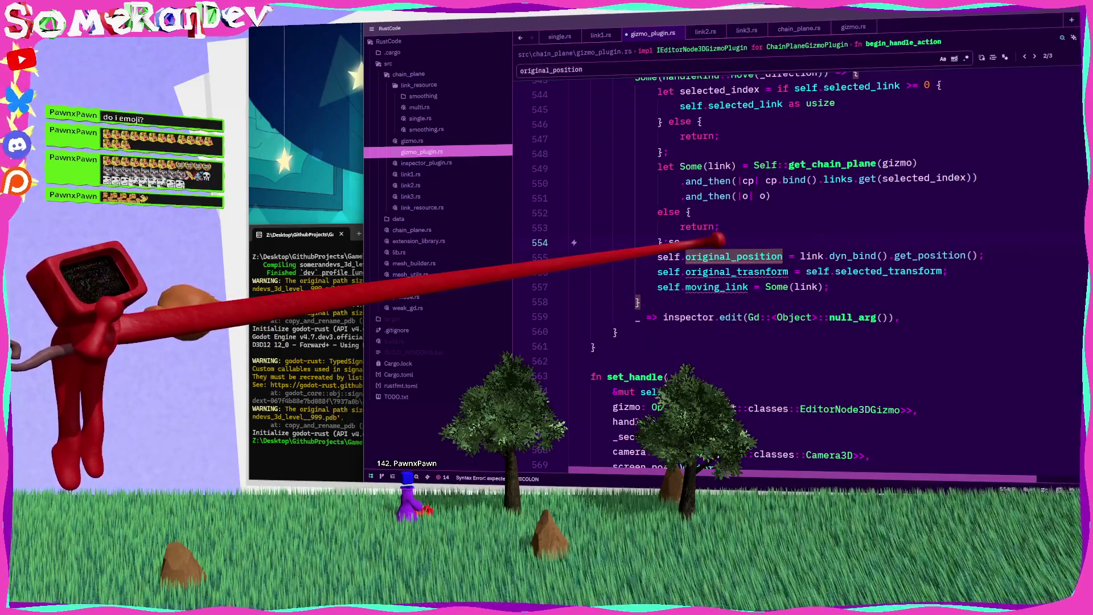
key("Return")
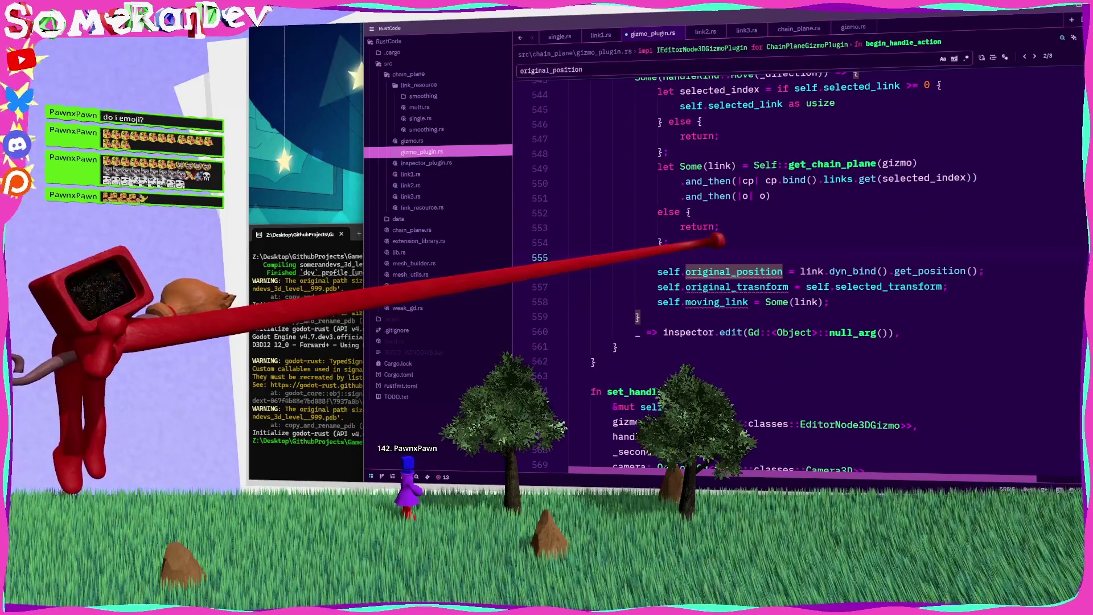
type("self.handle_move_context = ")
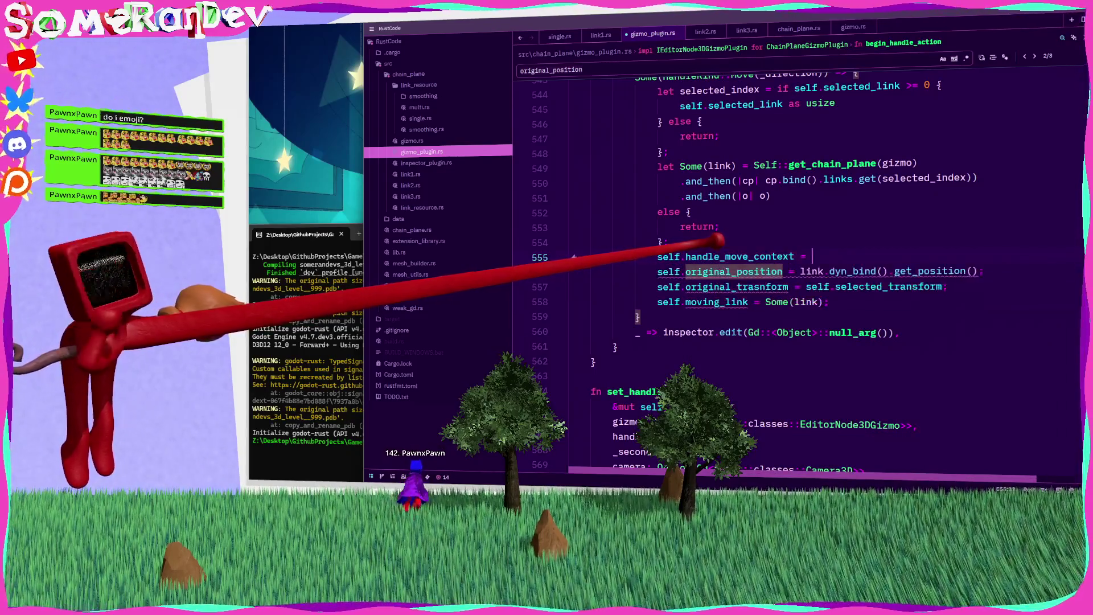
type("Hand")
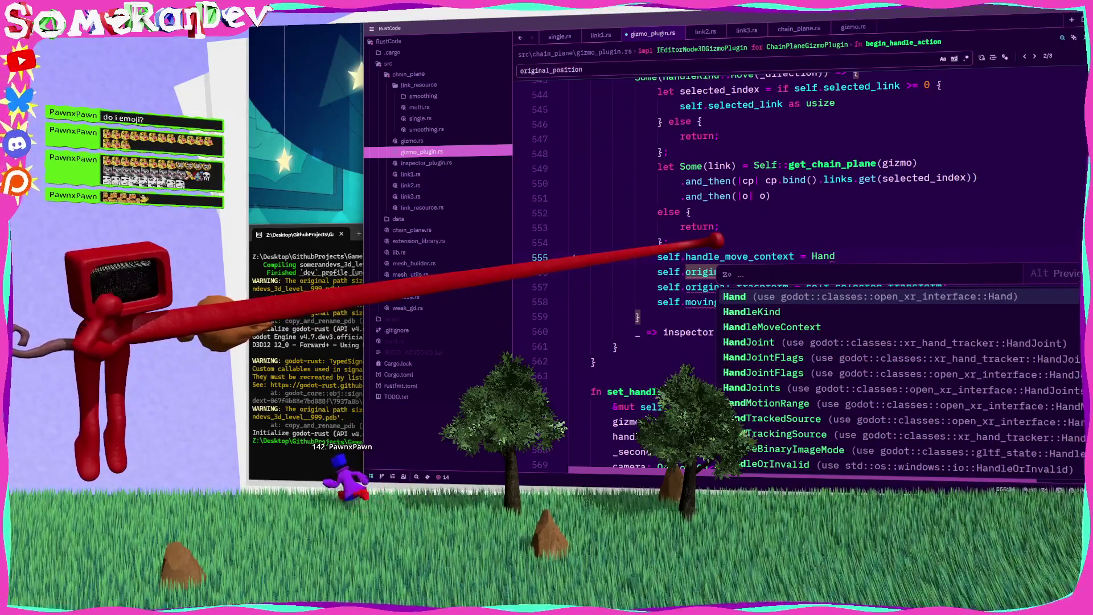
type("leM")
key("Return")
type("{")
key("Return")
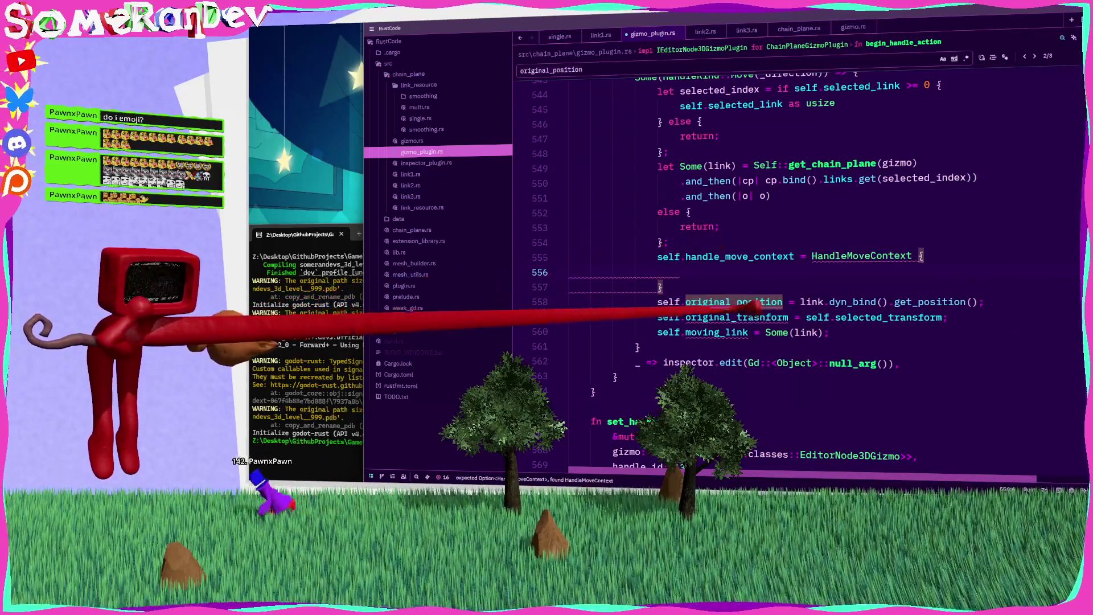
left_click_drag(830, 332, 665, 301)
key("alt+Up")
key("alt+Up")
type(":")
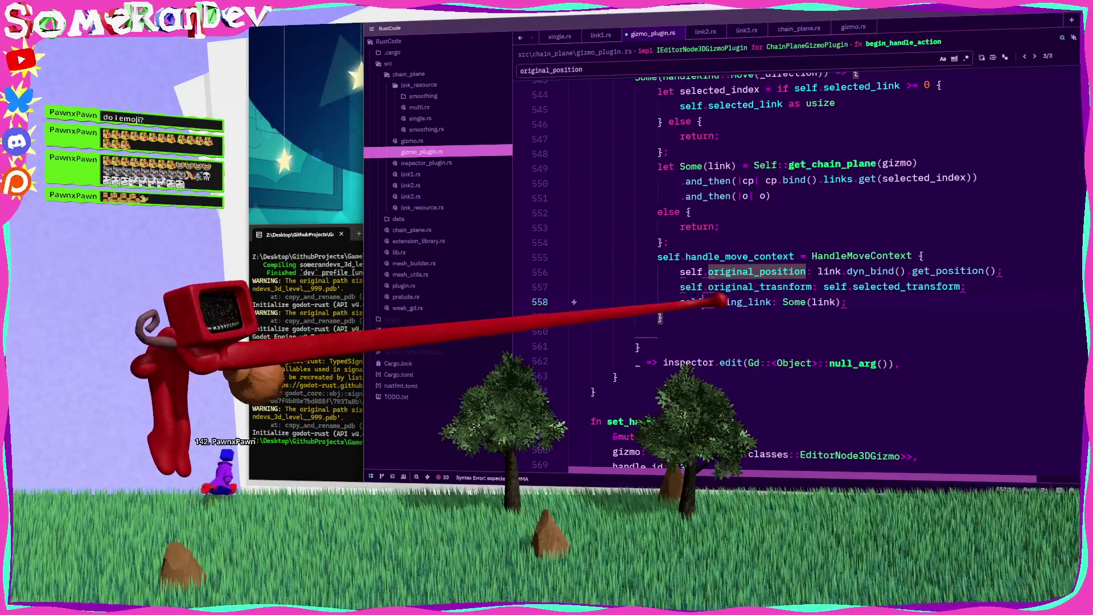
Convert the three assignments into struct literal fields, add the missing comma, and save
key("ctrl+BackSpace")
key("shift+Up")
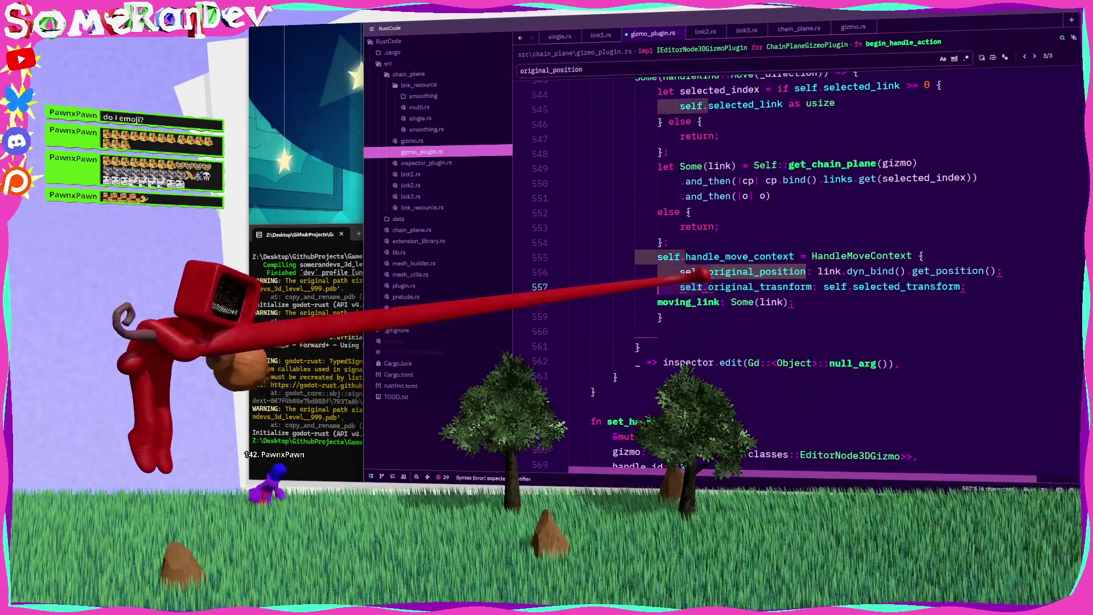
key("ctrl+BackSpace")
key("ctrl+BackSpace")
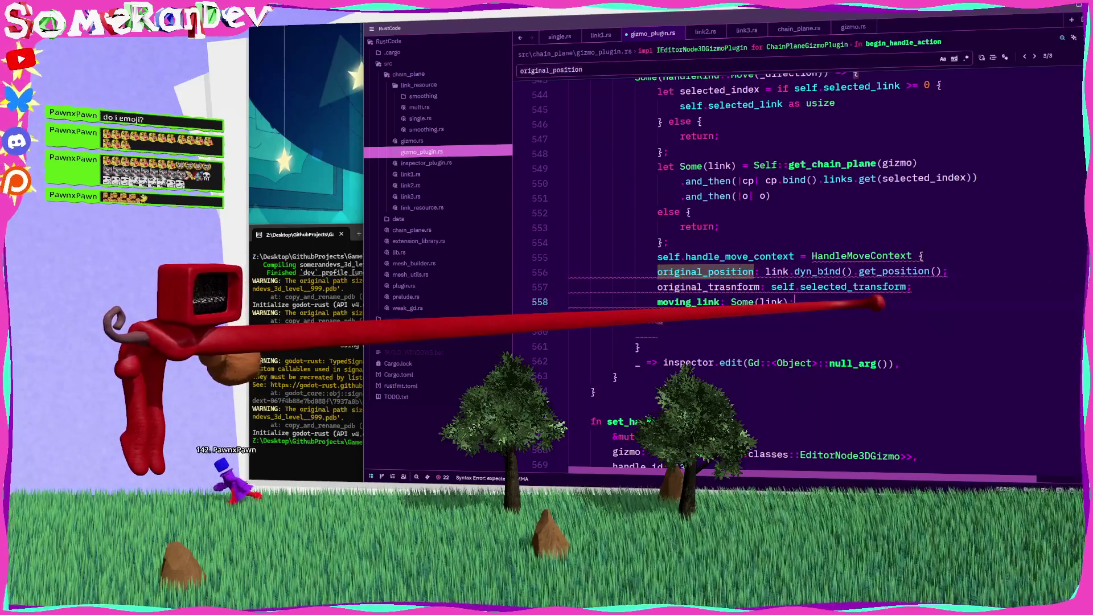
key("Up")
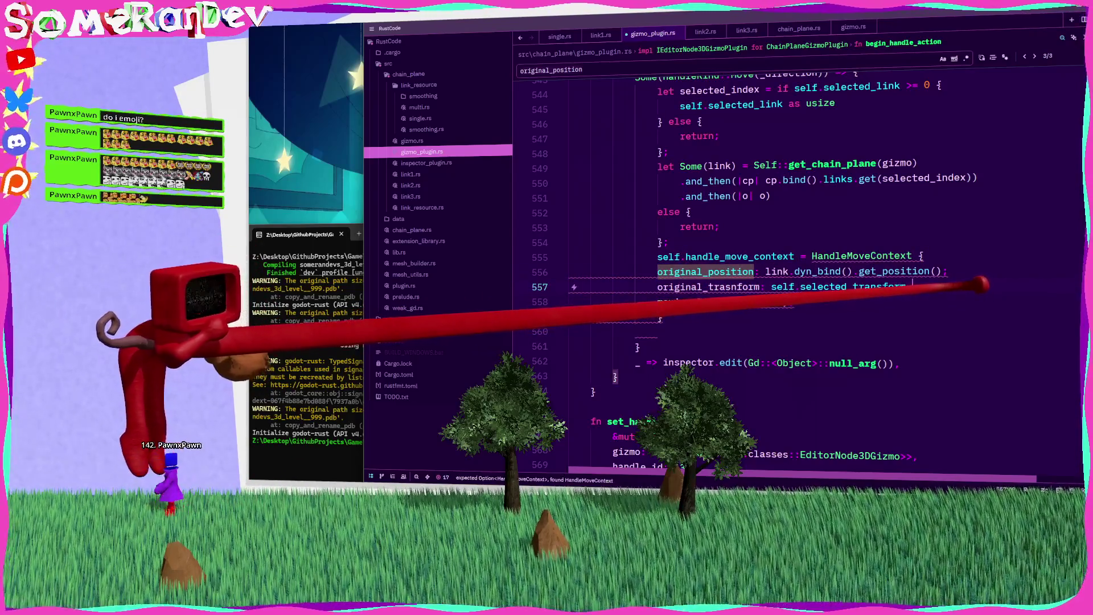
key("Up")
type(",")
key("ctrl+s")
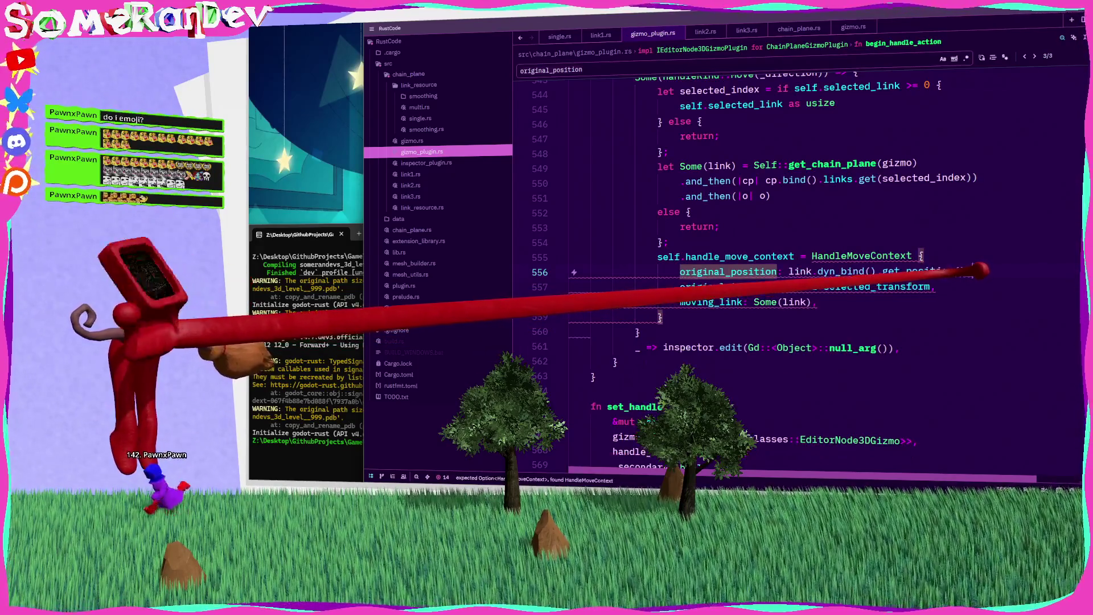
Remove the Option wrapper from moving_link's type and save gizmo_plugin.rs
left_click(811, 303)
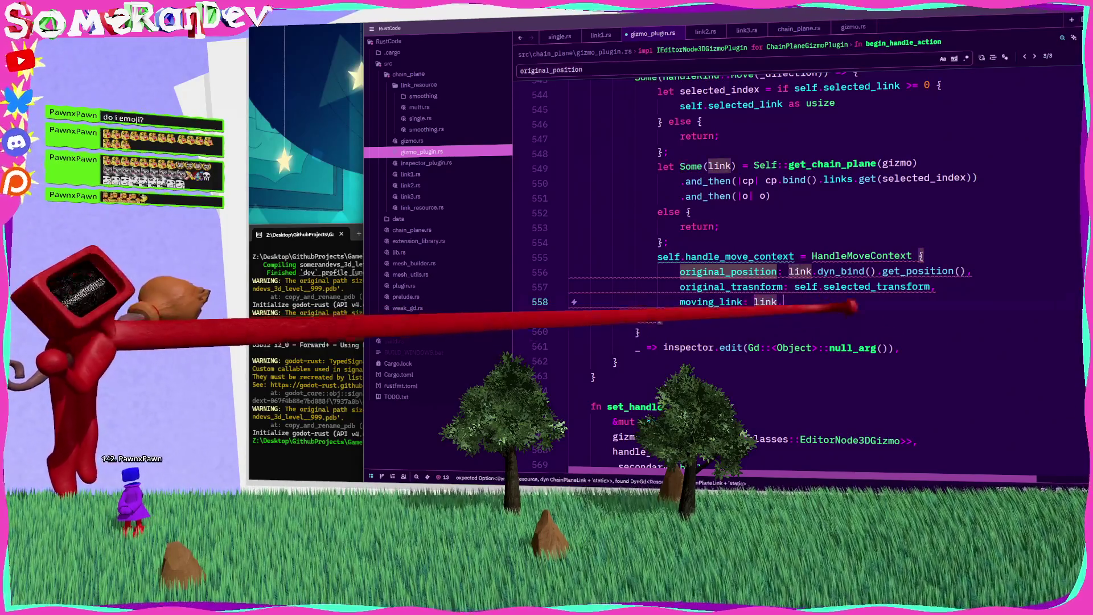
scroll(798, 273, "up", 20)
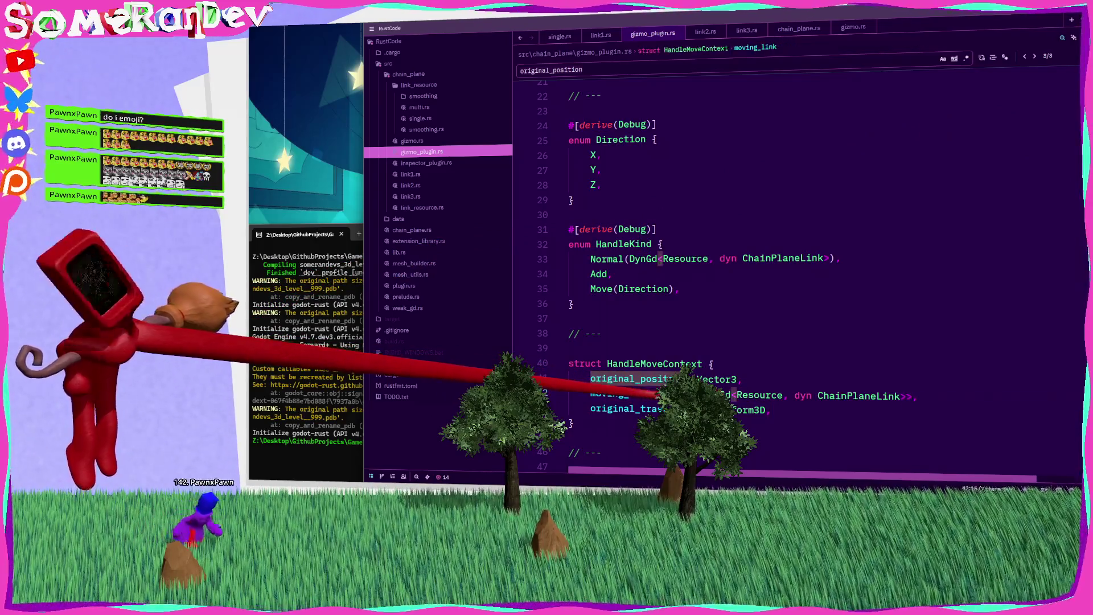
key("BackSpace")
key("BackSpace")
key("BackSpace")
key("Delete")
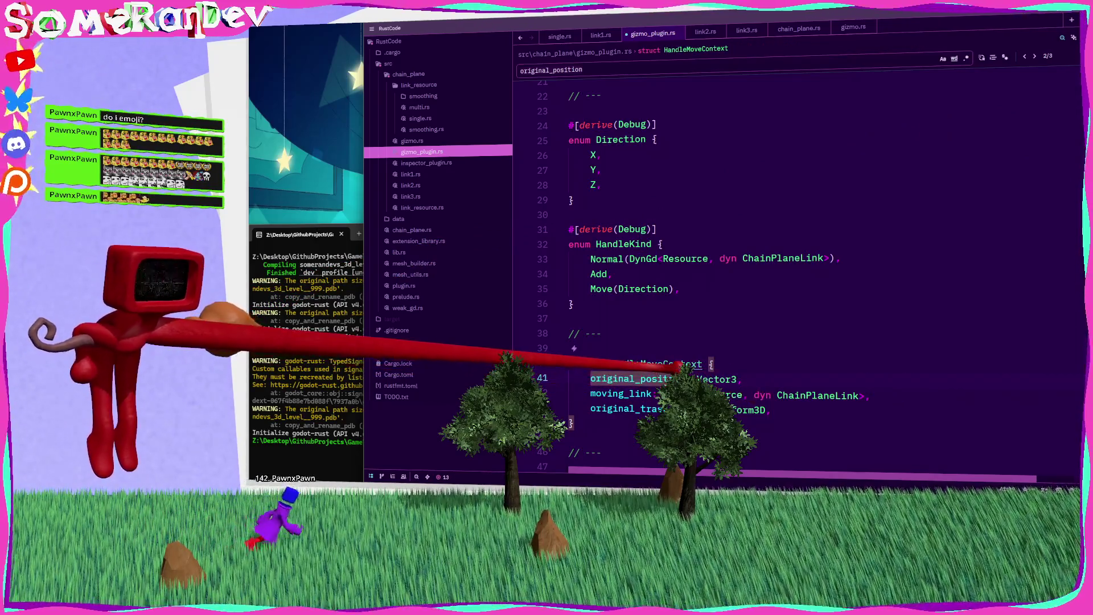
key("ctrl+s")
Go to the handle_move_context assignment on line 555 in begin_handle_action
key("ctrl+f")
key("Return")
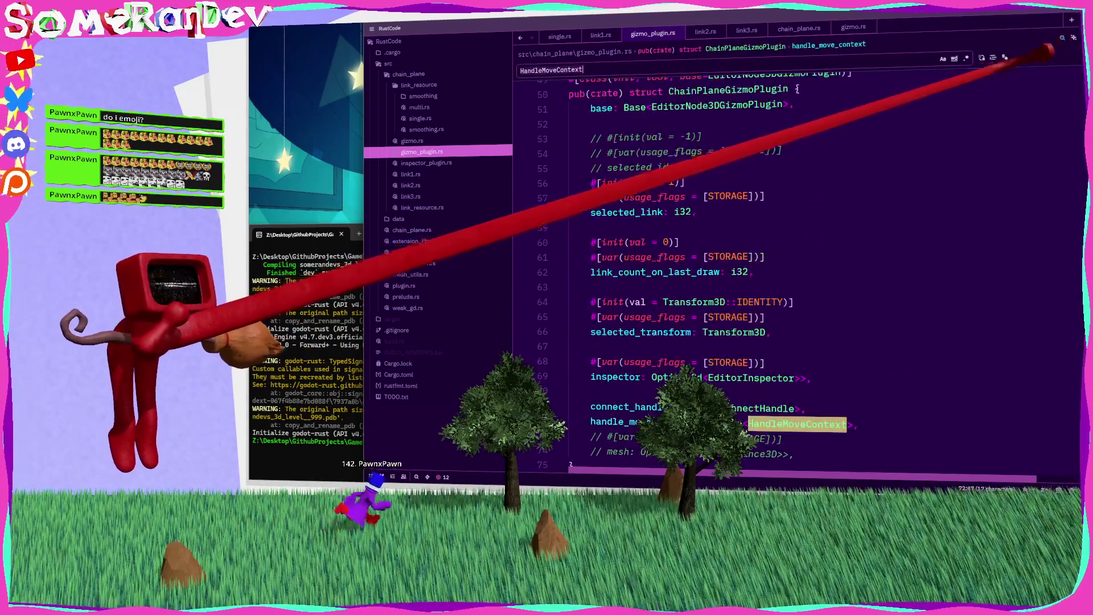
key("ctrl+shift+o")
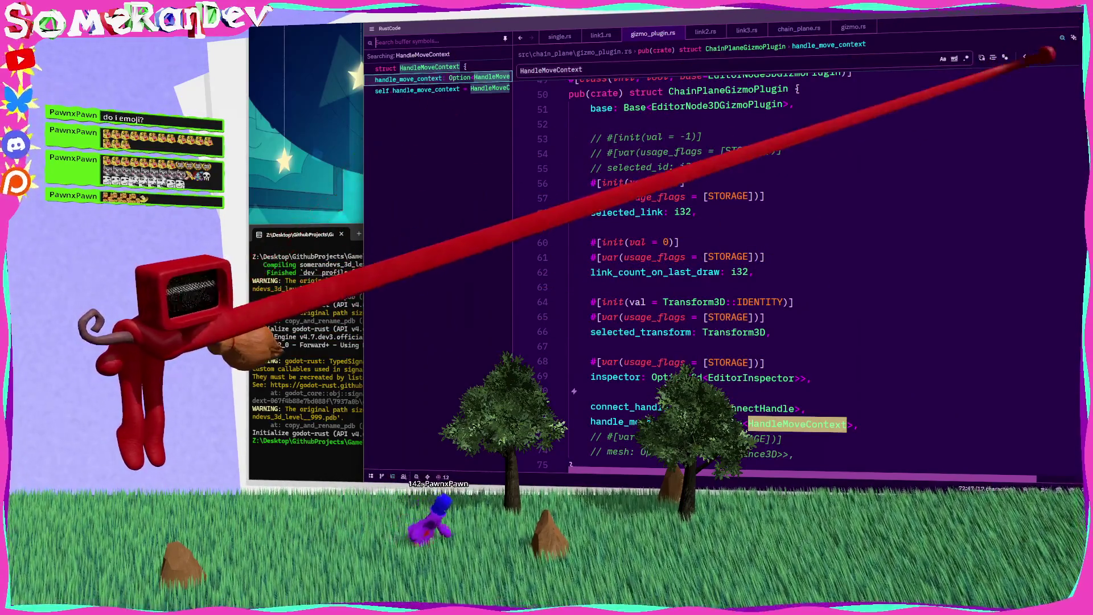
key("Escape")
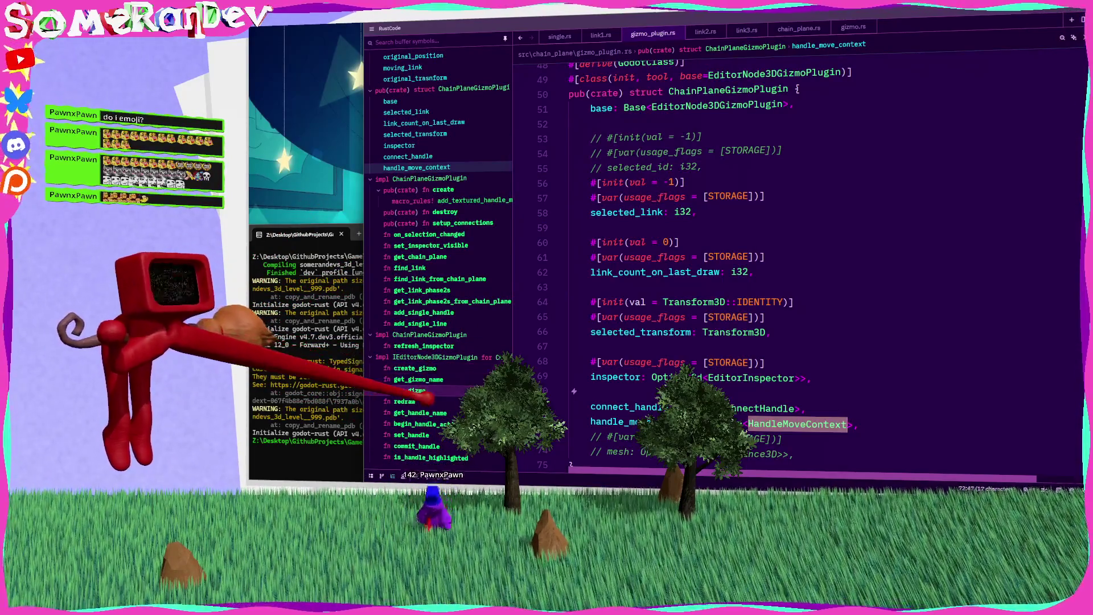
left_click(421, 424)
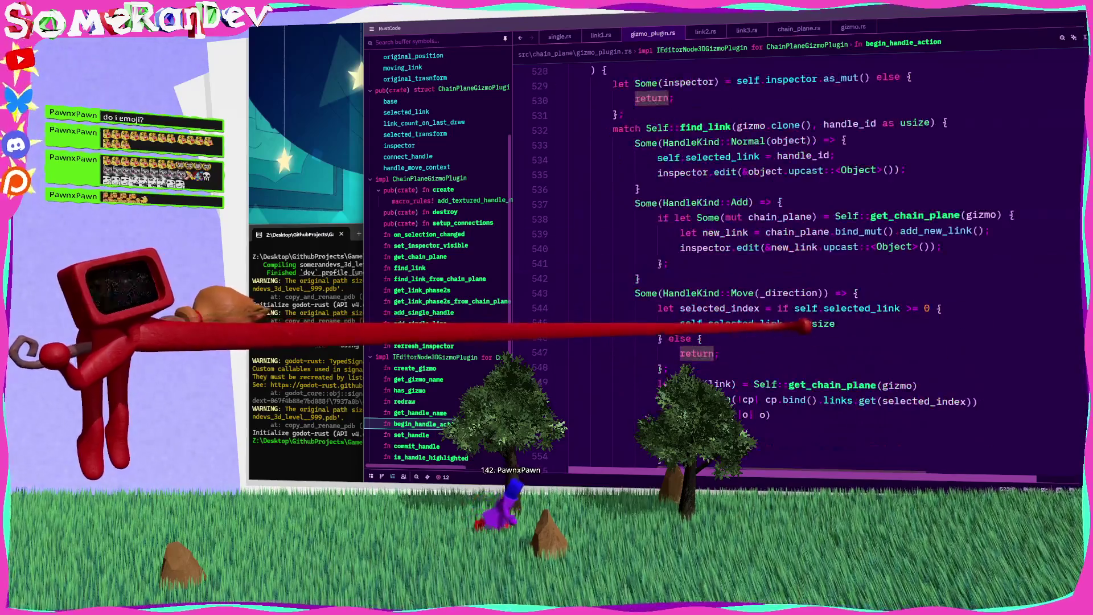
scroll(797, 257, "down", 3)
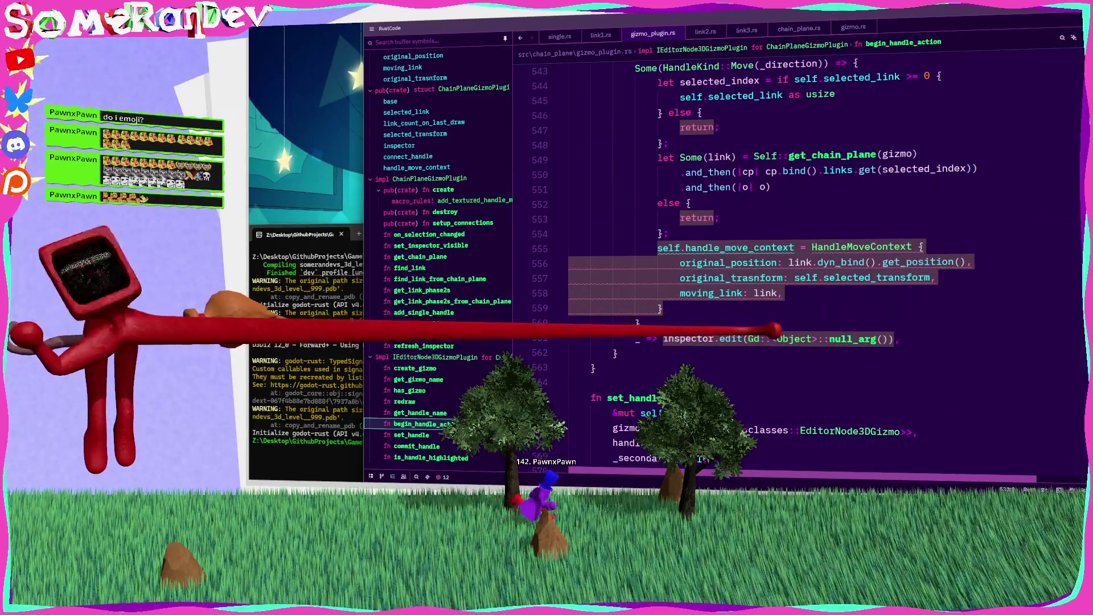
left_click(766, 247)
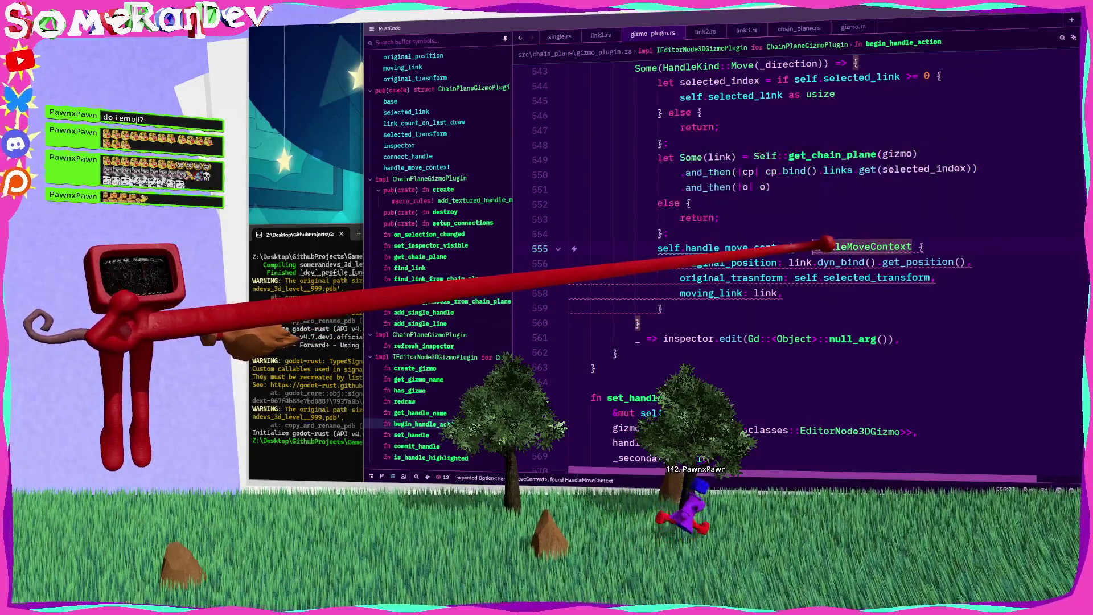
Wrap the HandleMoveContext literal in Some(...)
left_click(813, 246)
type("Some(")
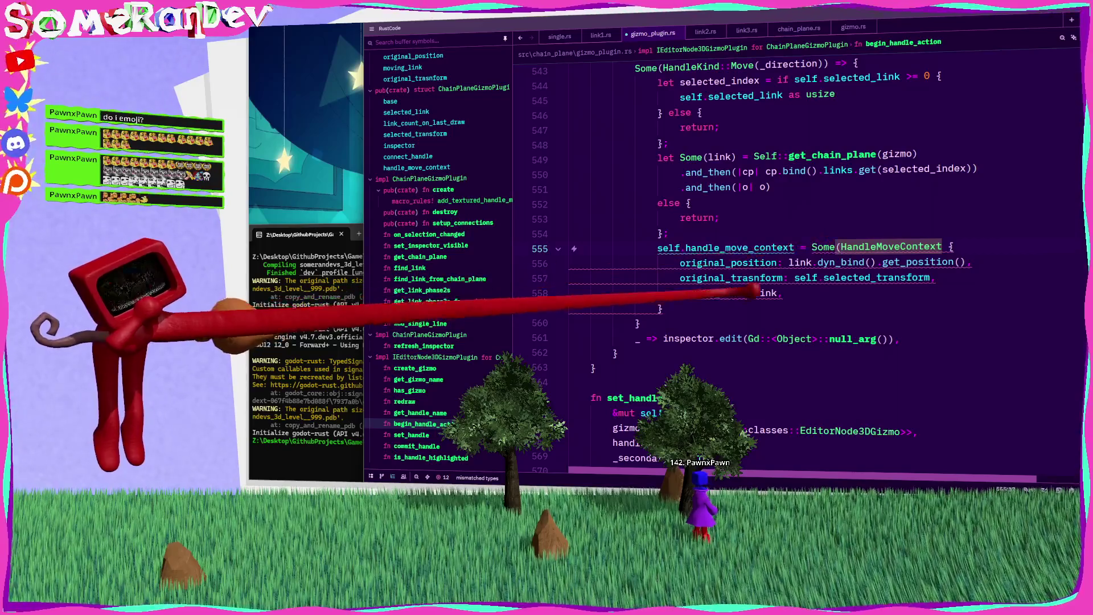
left_click(701, 308)
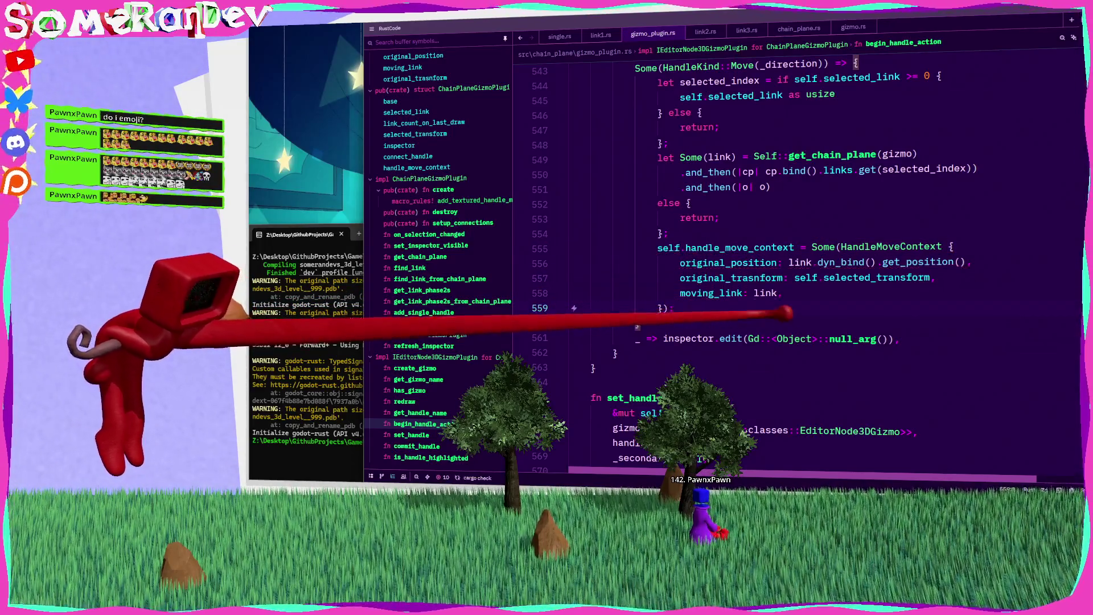
left_click(790, 290)
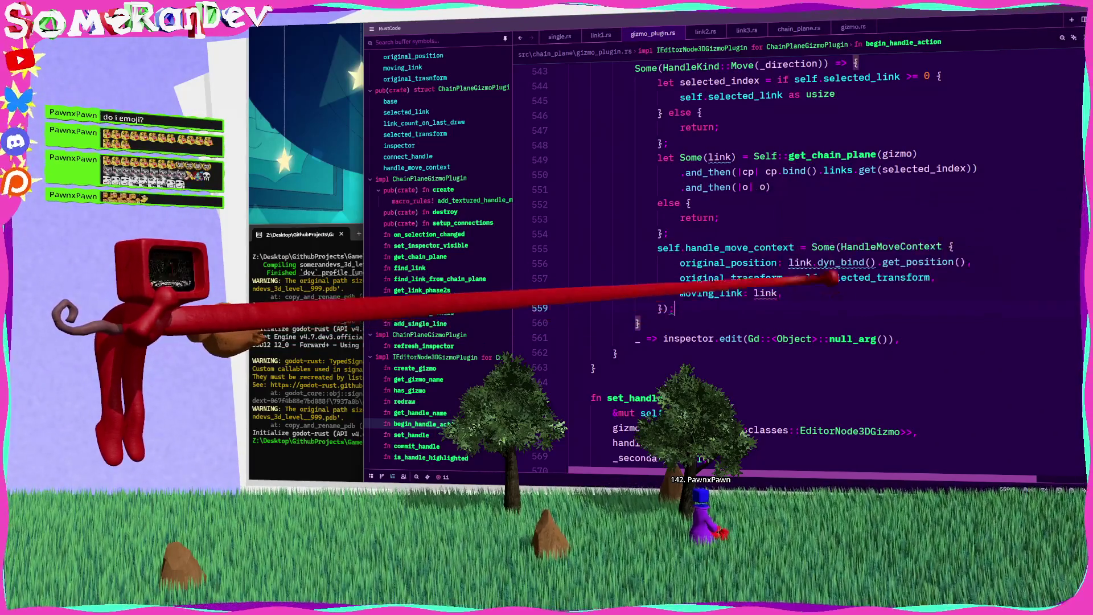
Move link.dyn_bind().get_position() out of the literal into a let original_position binding above it
left_click(813, 262)
left_click_drag(967, 263, 795, 262)
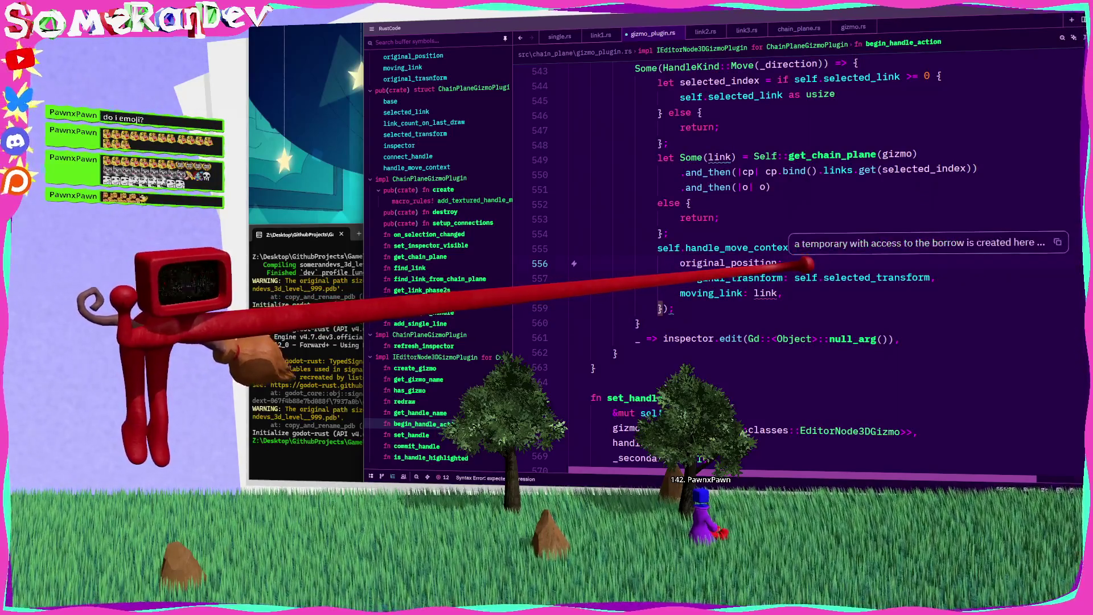
key("ctrl+x")
key("ctrl+shift+Return")
type("let original")
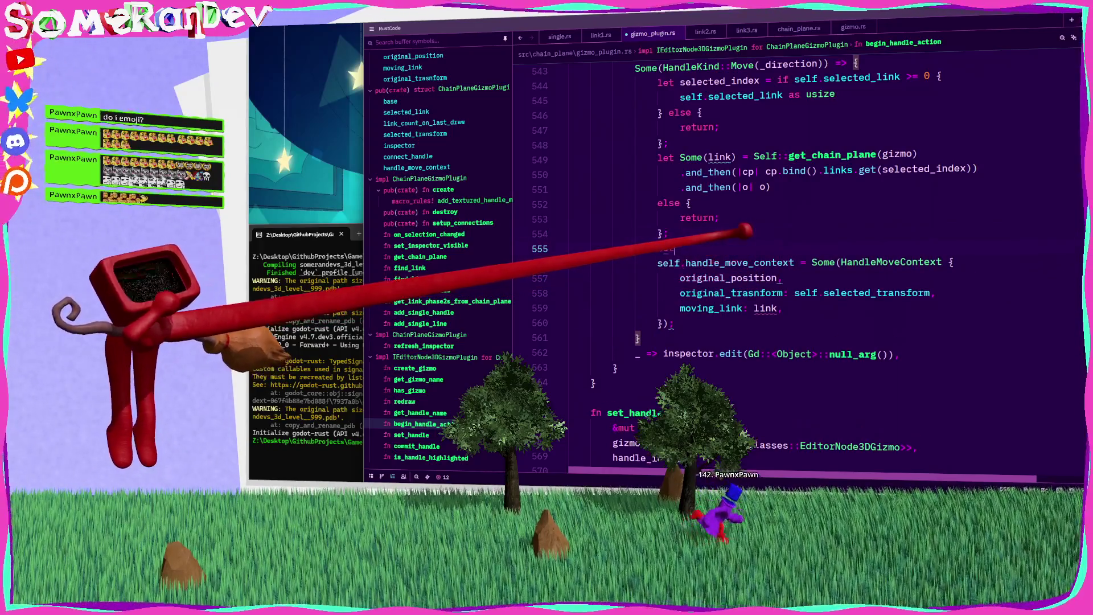
type("_position = link.dyn_bind().get_position();")
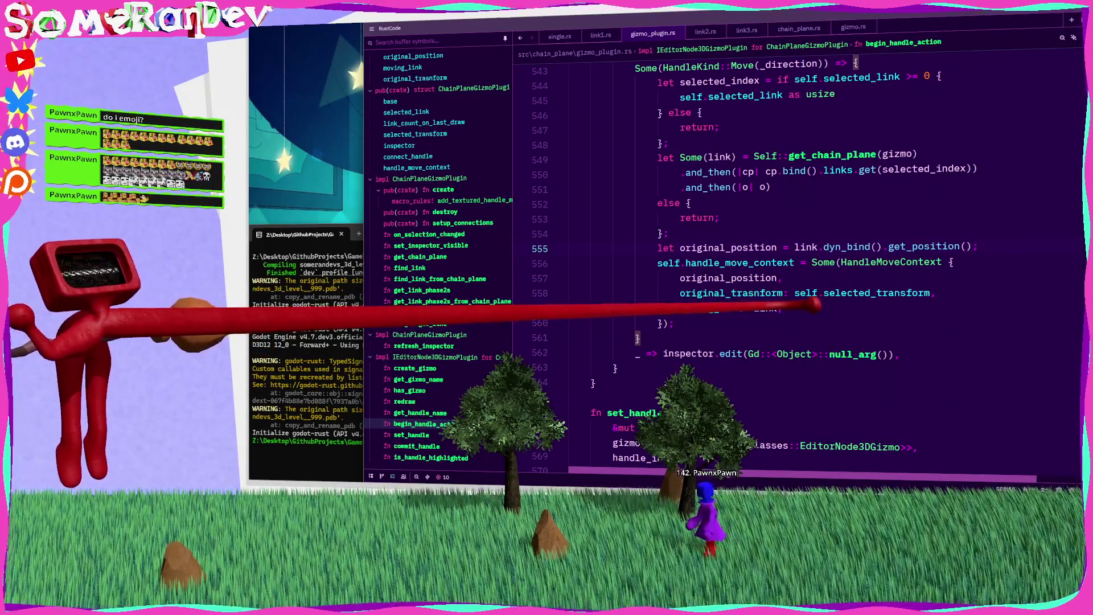
scroll(806, 305, "up", 2)
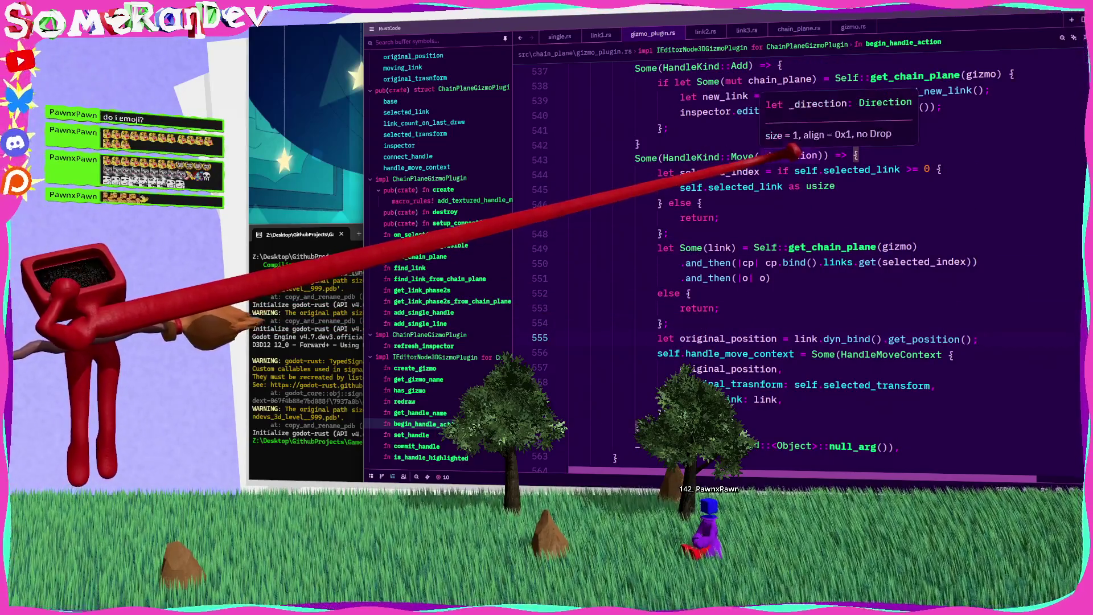
left_click(769, 156)
Rename _direction to direction and save the file
key("BackSpace")
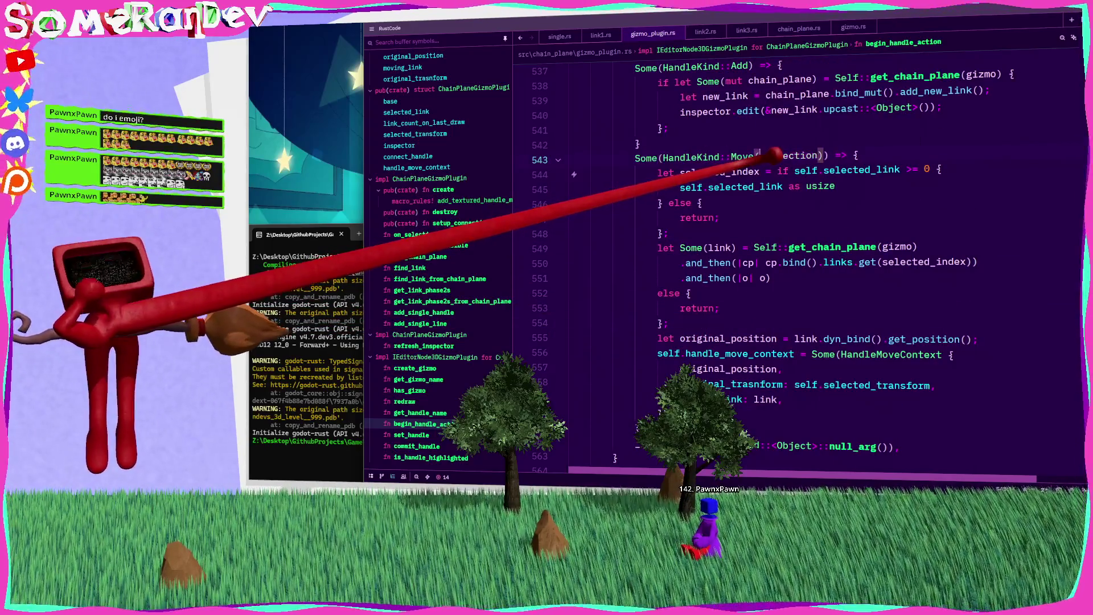
key("ctrl+s")
scroll(797, 268, "up", 15)
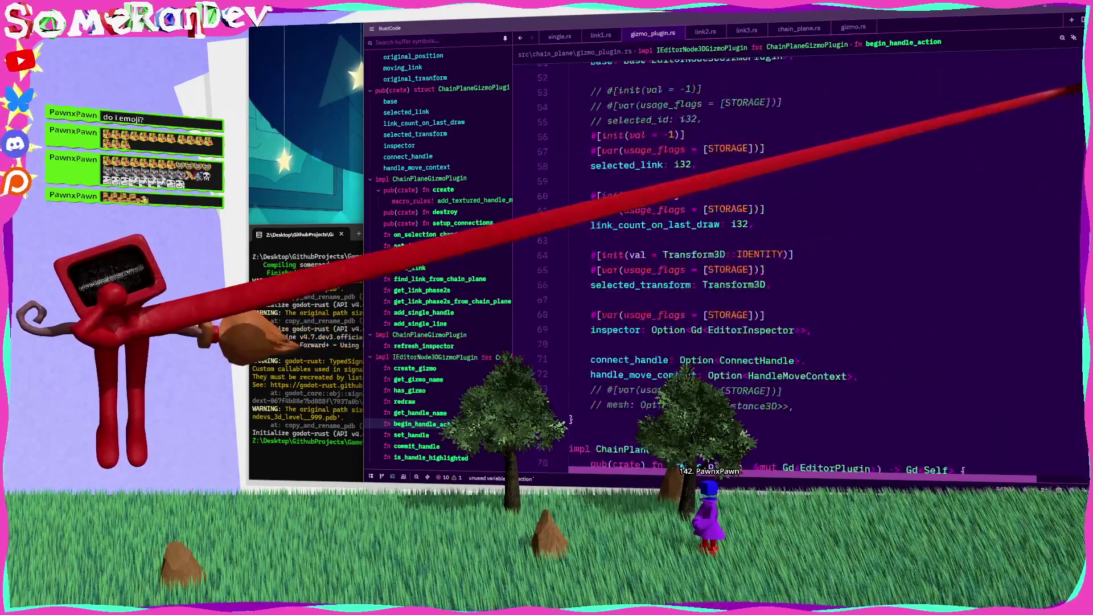
scroll(871, 233, "up", 4)
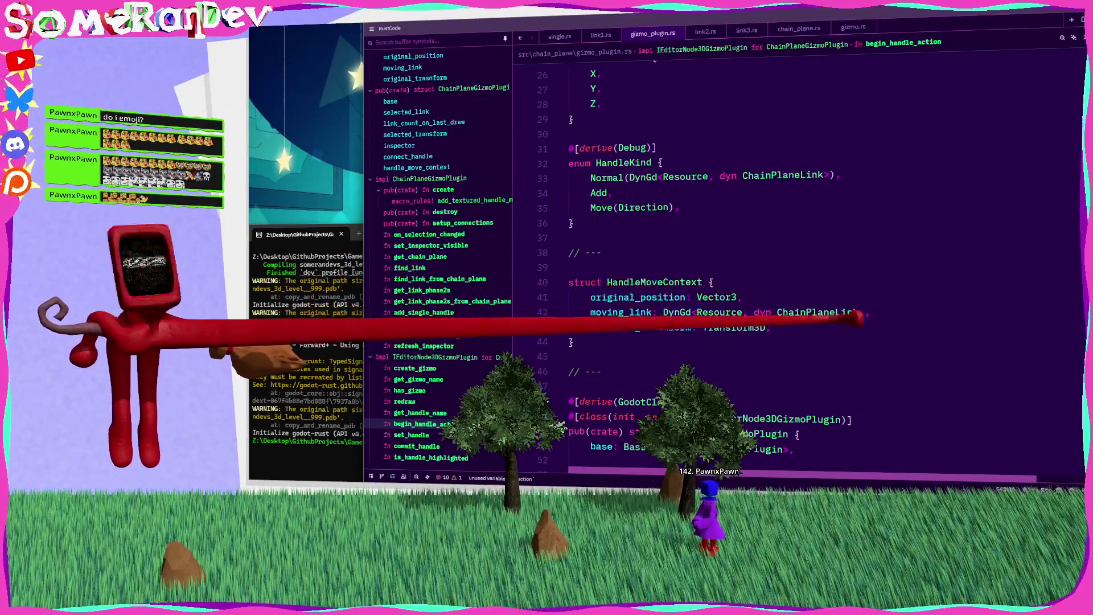
In the HandleMoveContext struct, move the moving_link field to the top as link and add a direction: Direction field
left_click(726, 313)
key("alt+Up")
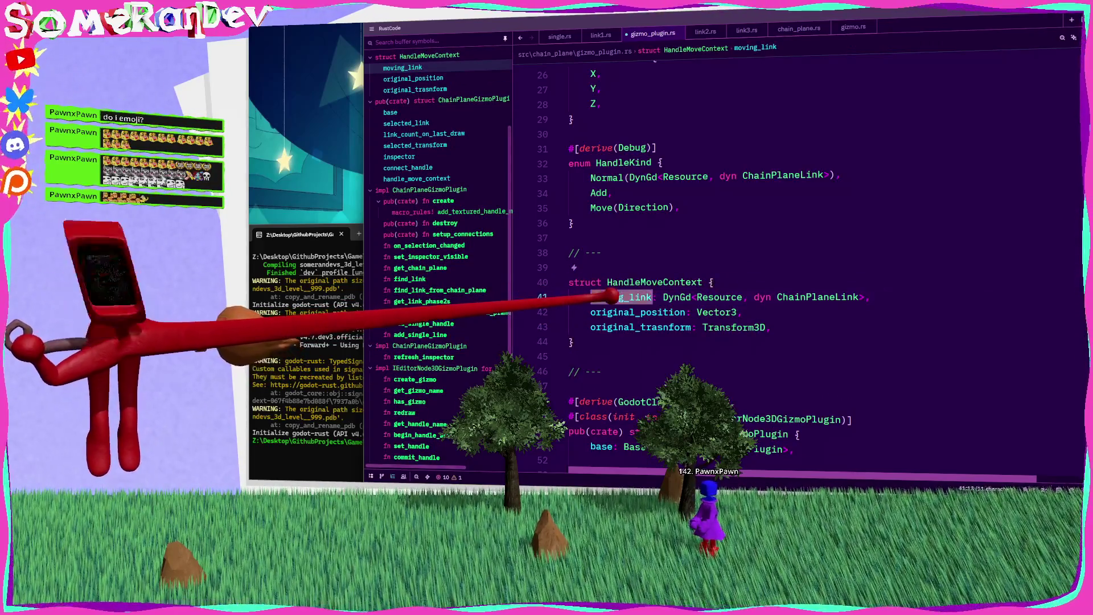
type("link")
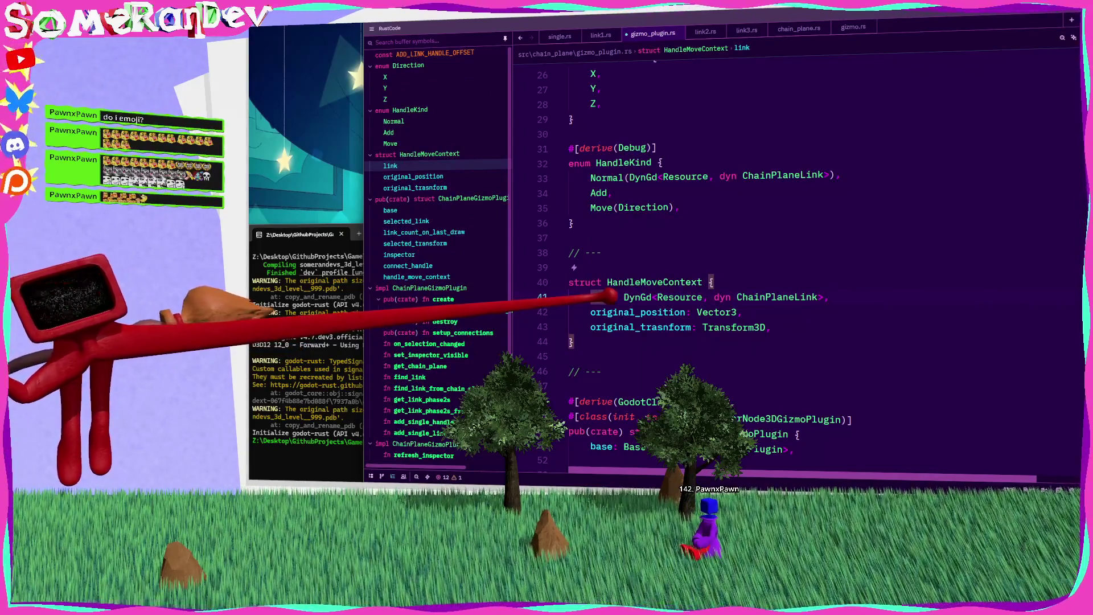
key("Return")
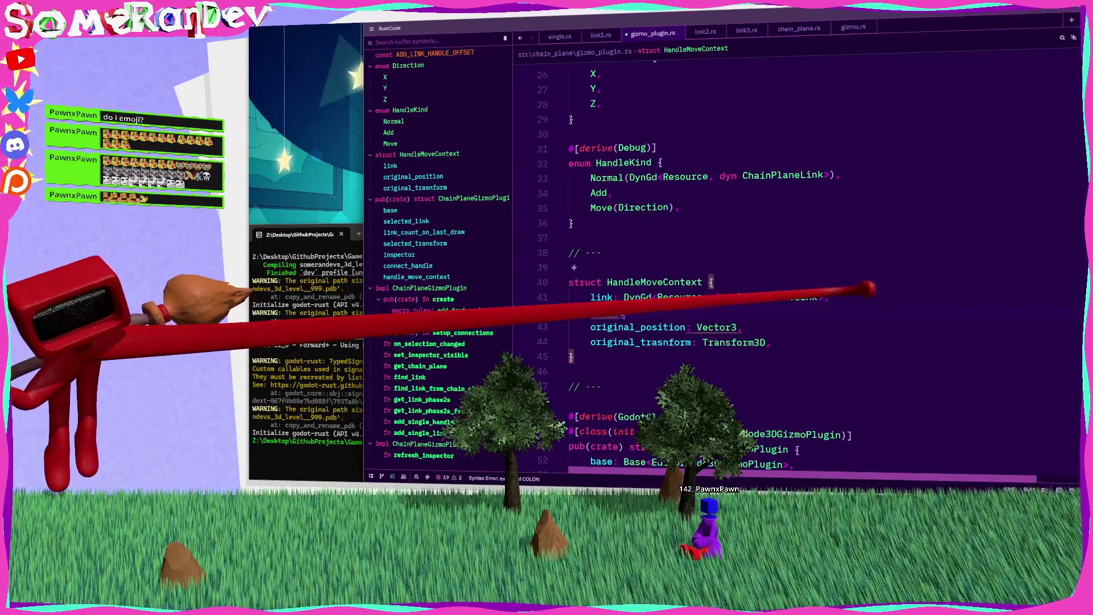
type("direction: Direction,")
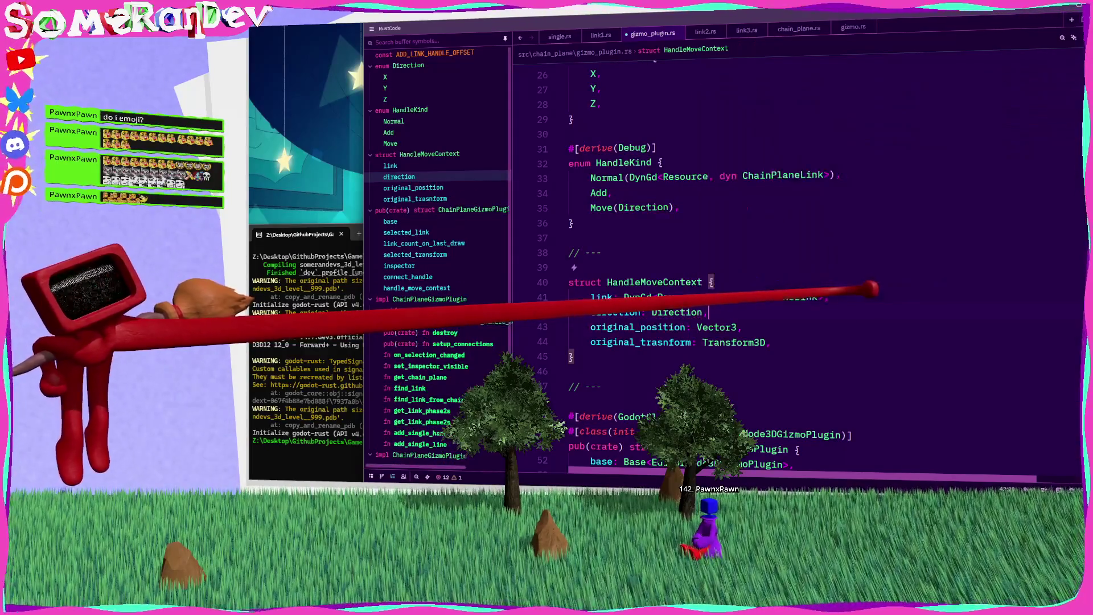
scroll(415, 391, "down", 4)
double_click(654, 282)
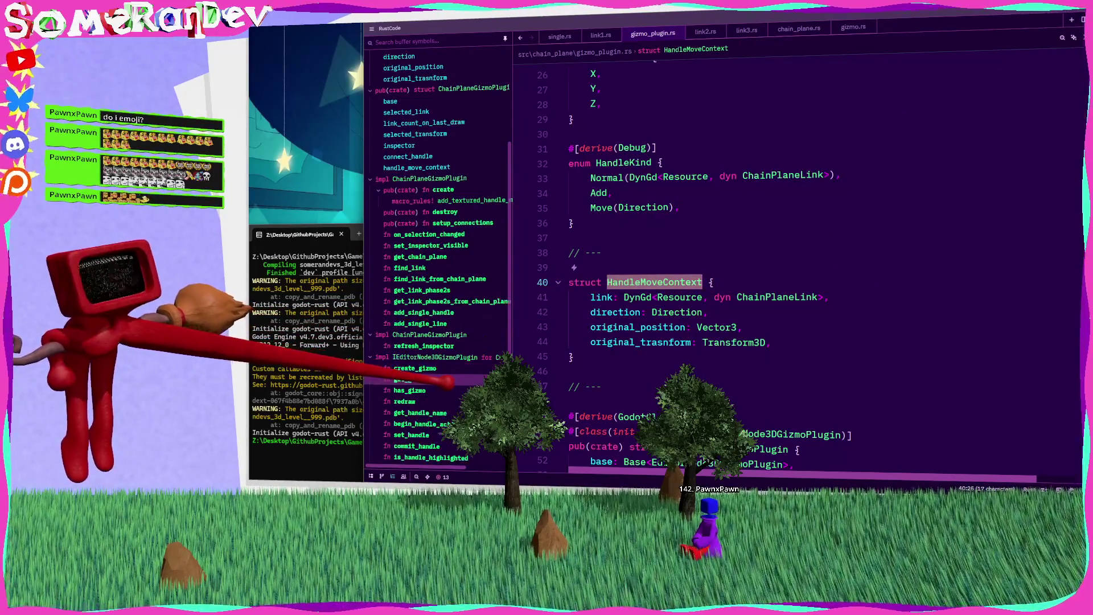
Reorder the begin_handle_action literal fields to match the HandleMoveContext struct
left_click(422, 423)
scroll(660, 393, "down", 10)
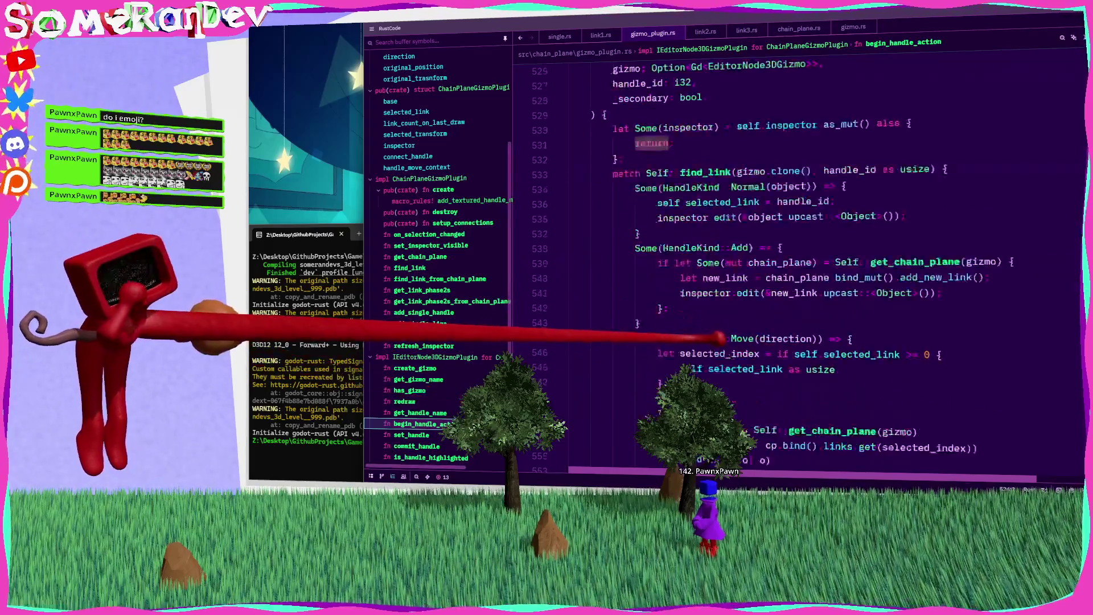
scroll(683, 307, "down", 1)
left_click_drag(783, 308, 682, 308)
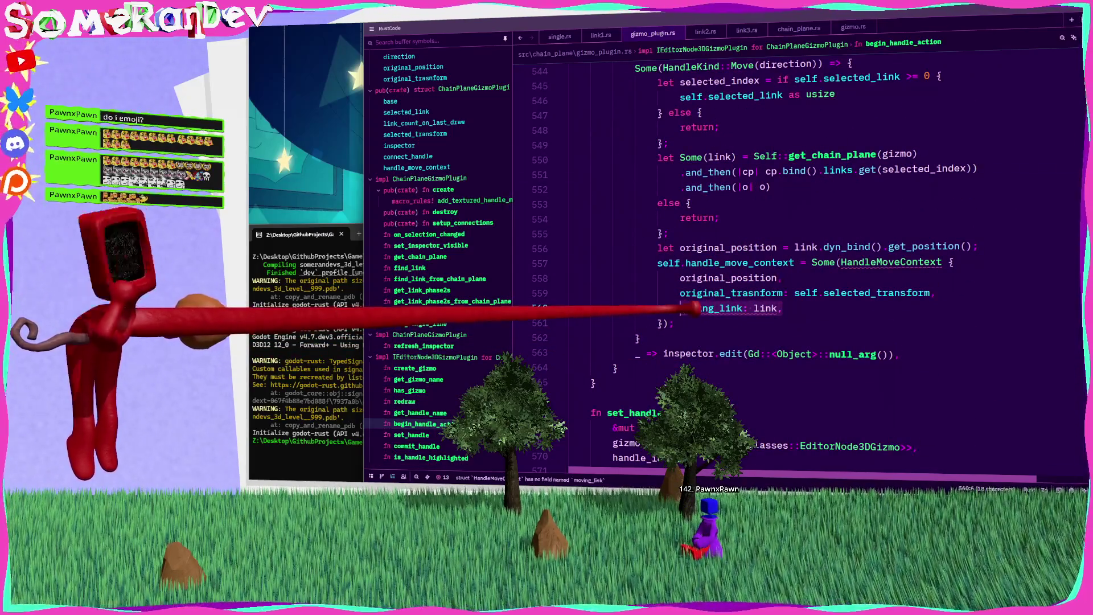
key("ctrl+v")
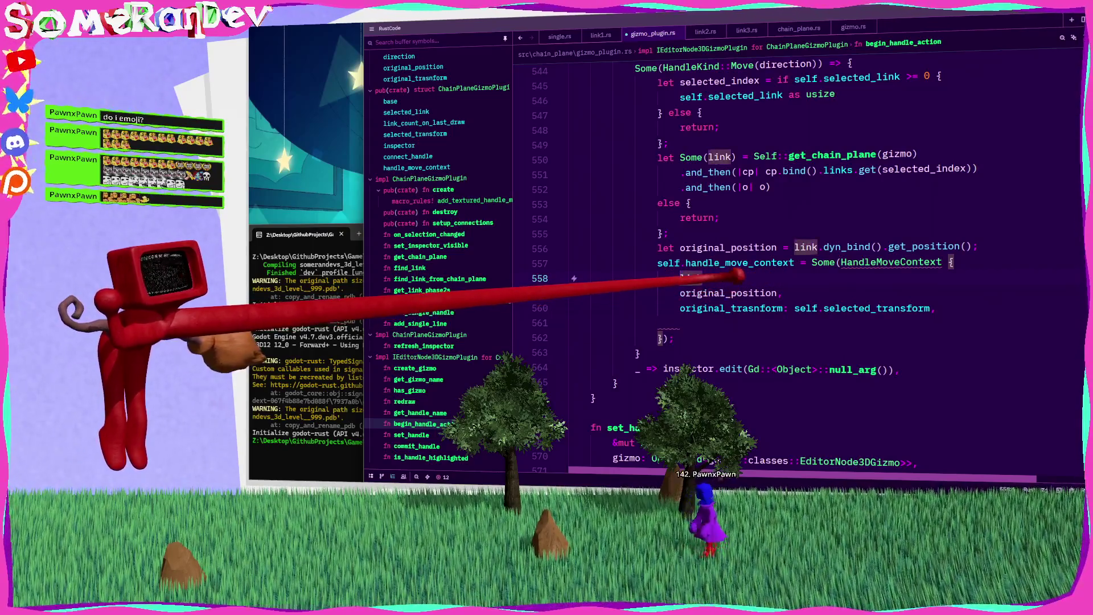
Add the direction field to the HandleMoveContext initializer and save gizmo_plugin.rs
key("Return")
type("direwc")
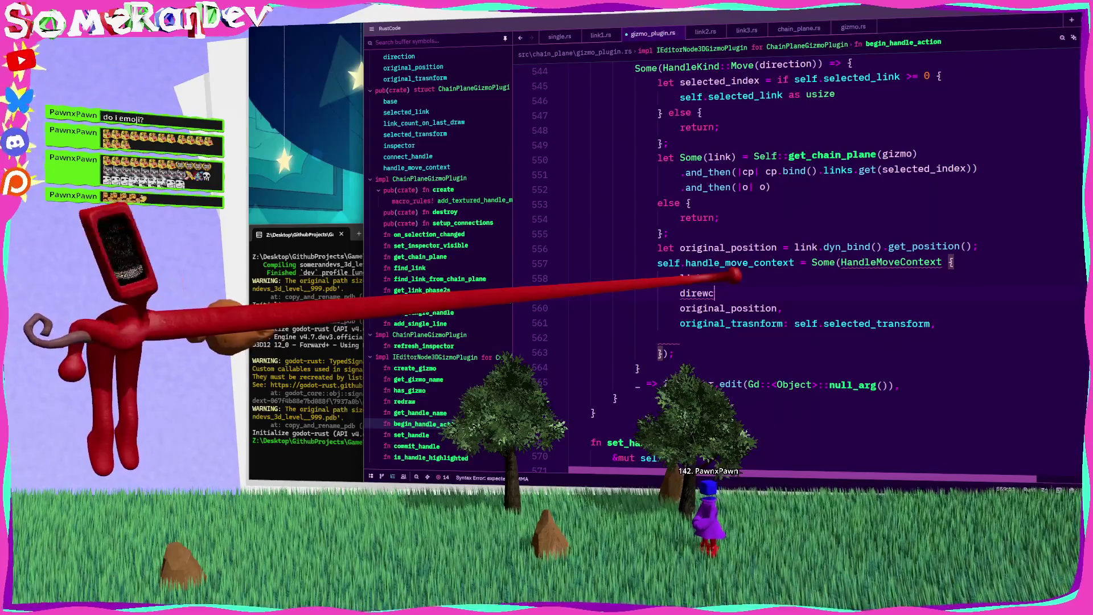
key("BackSpace")
key("BackSpace")
type("c")
key("Tab")
type(",")
key("ctrl+s")
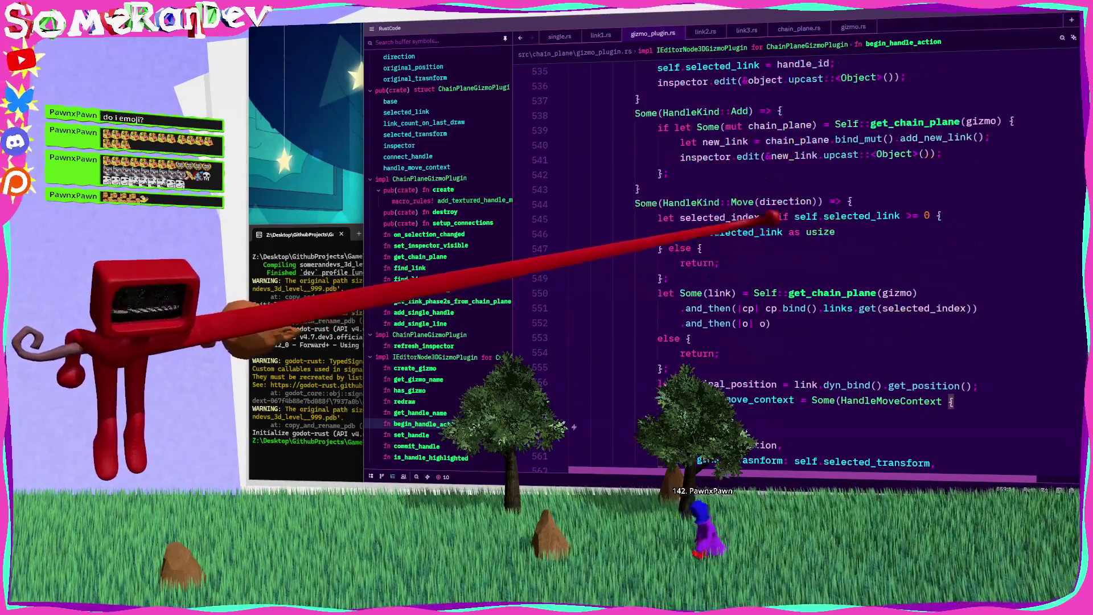
scroll(797, 268, "down", 3)
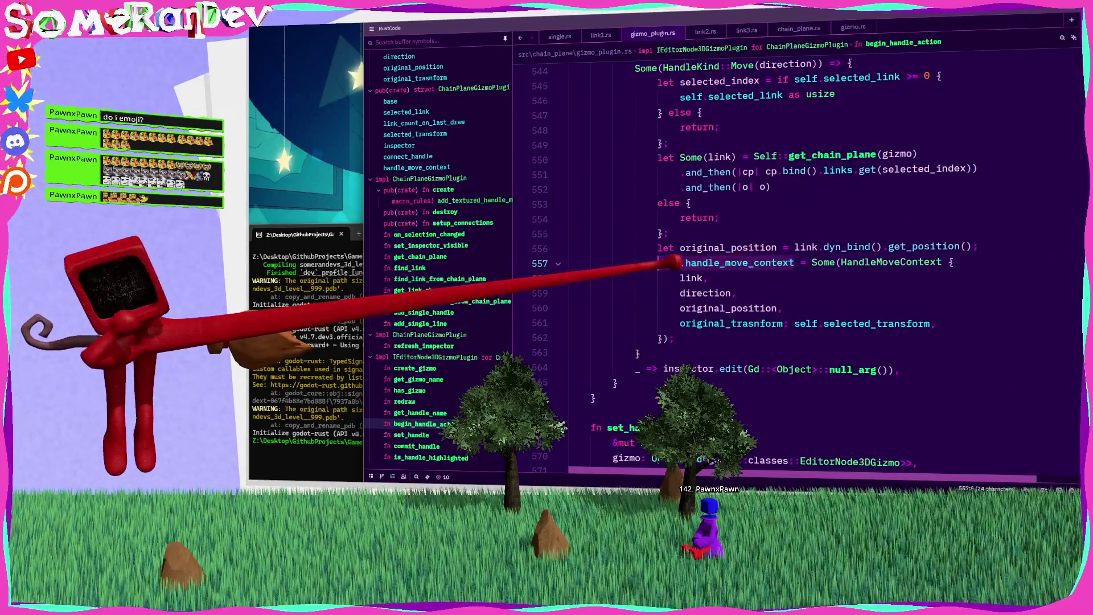
scroll(798, 268, "down", 6)
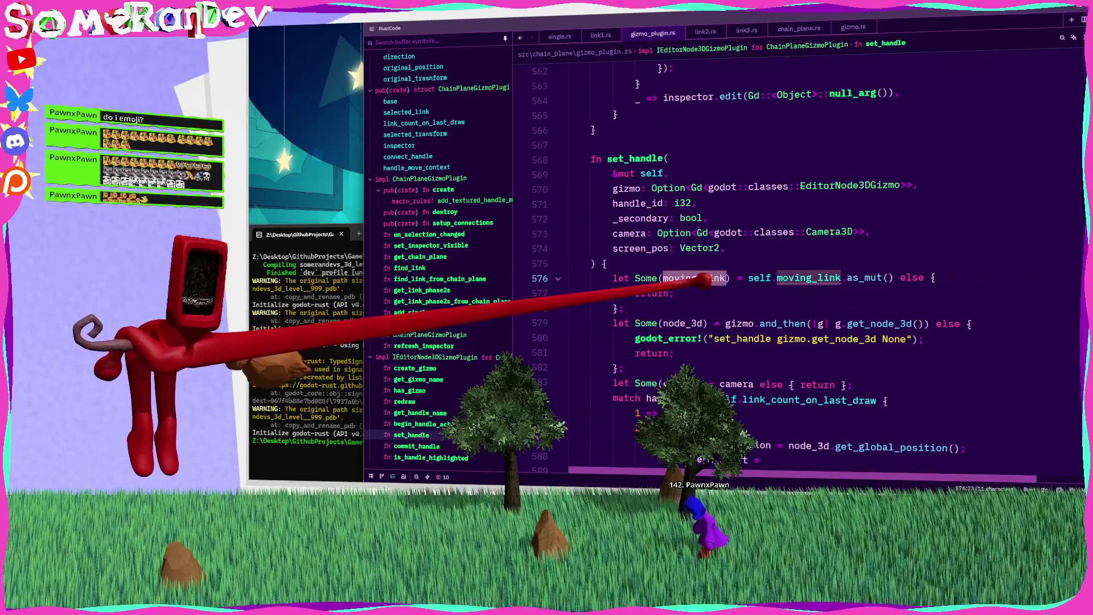
Make set_handle take its context from handle_move_context and add a let position binding
type("context")
key("Escape")
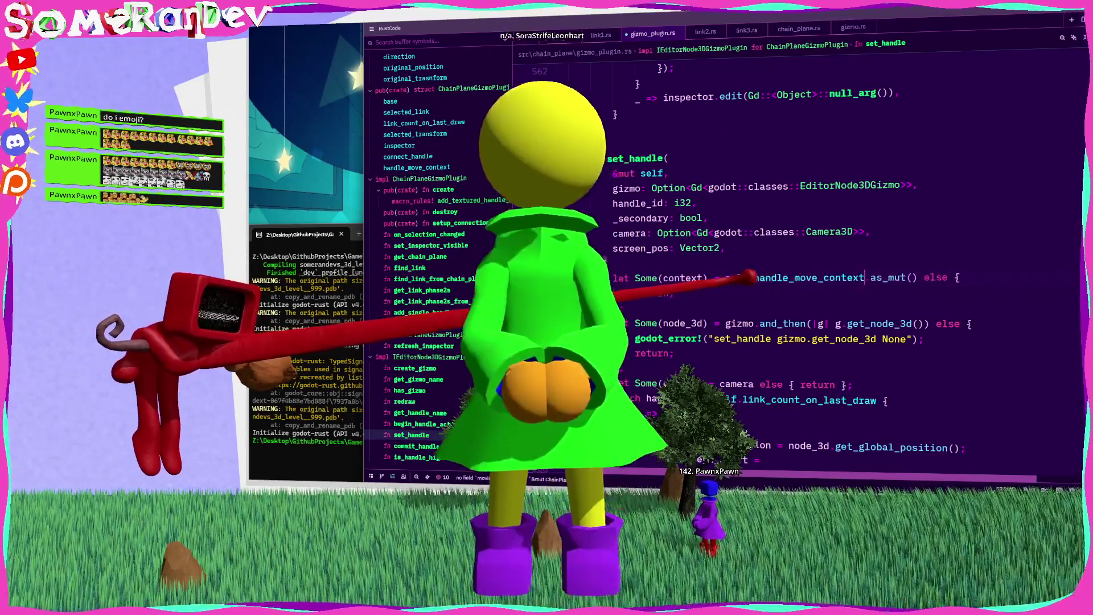
type("handle_move_context")
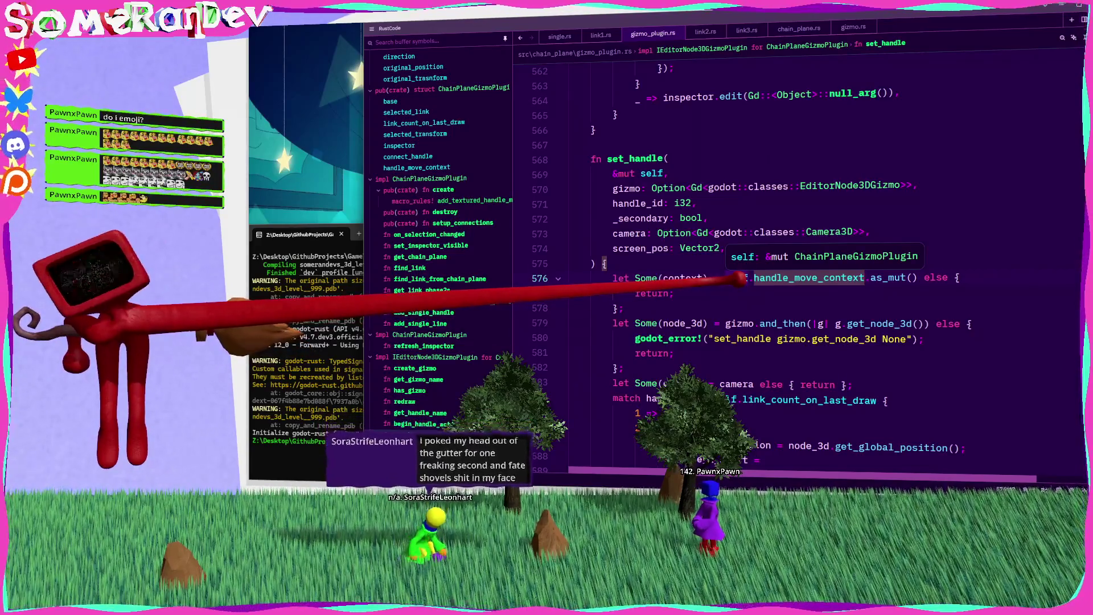
left_click(919, 293)
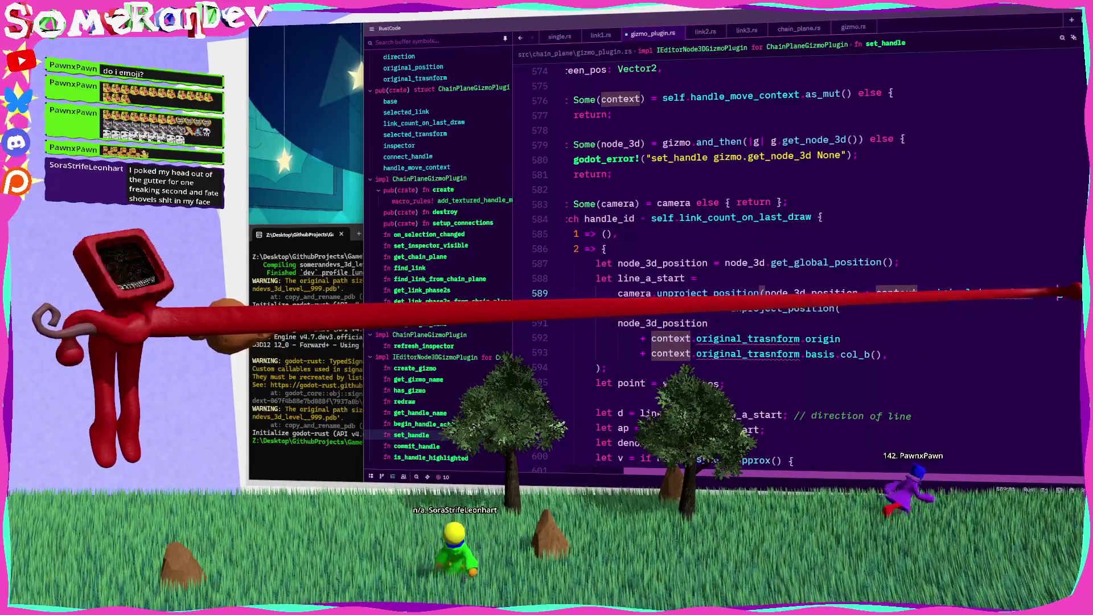
key("BackSpace")
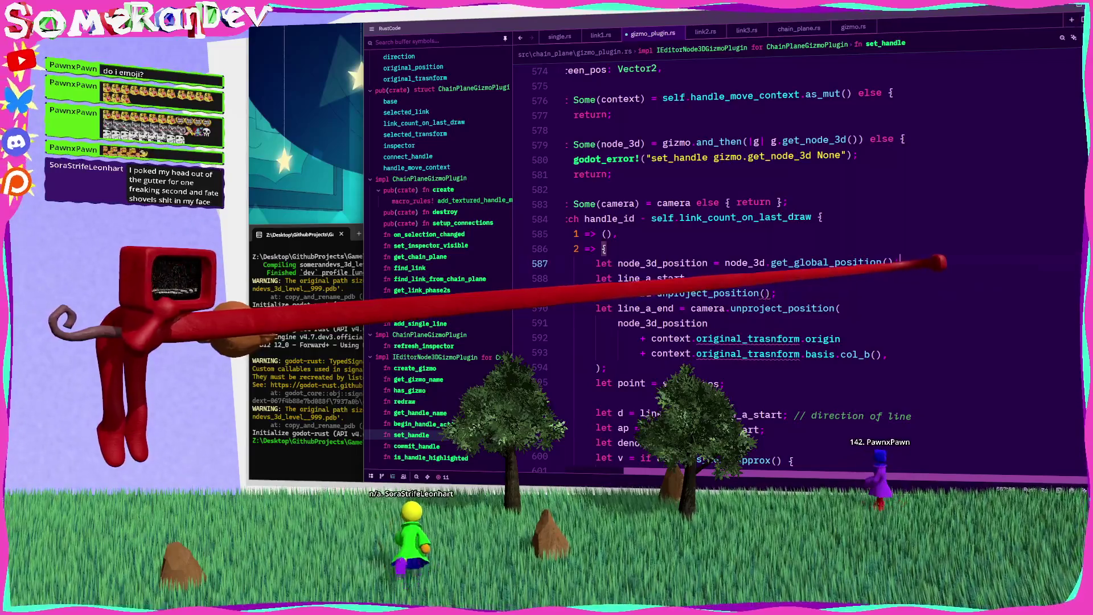
key("Return")
type("let")
key("BackSpace")
key("BackSpace")
type("position")
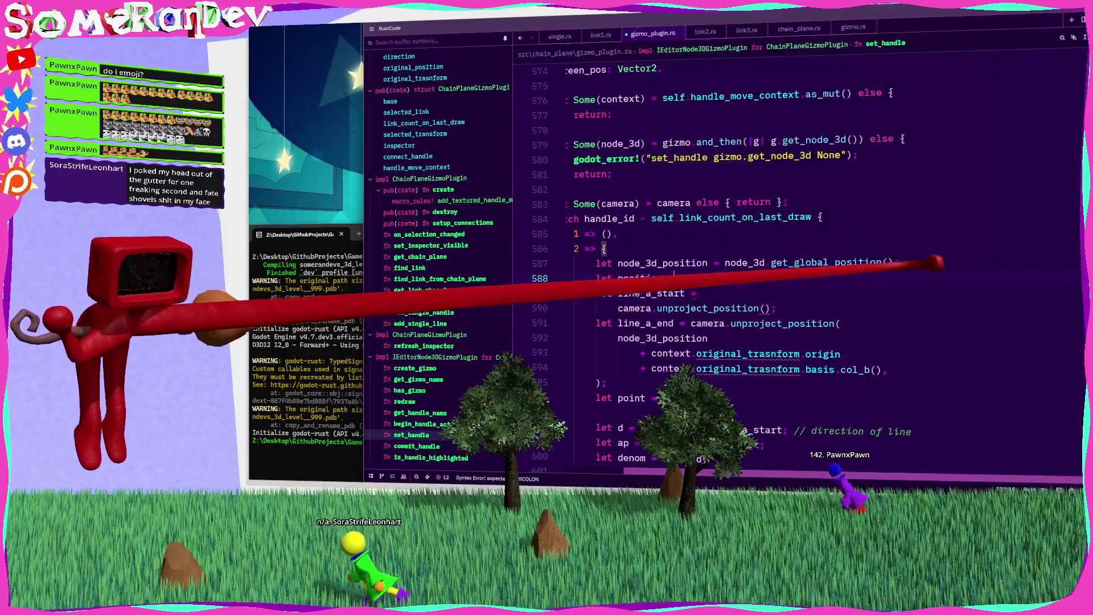
key("ctrl+s")
Replace the line_a_end offset expression with position and save
key("Down")
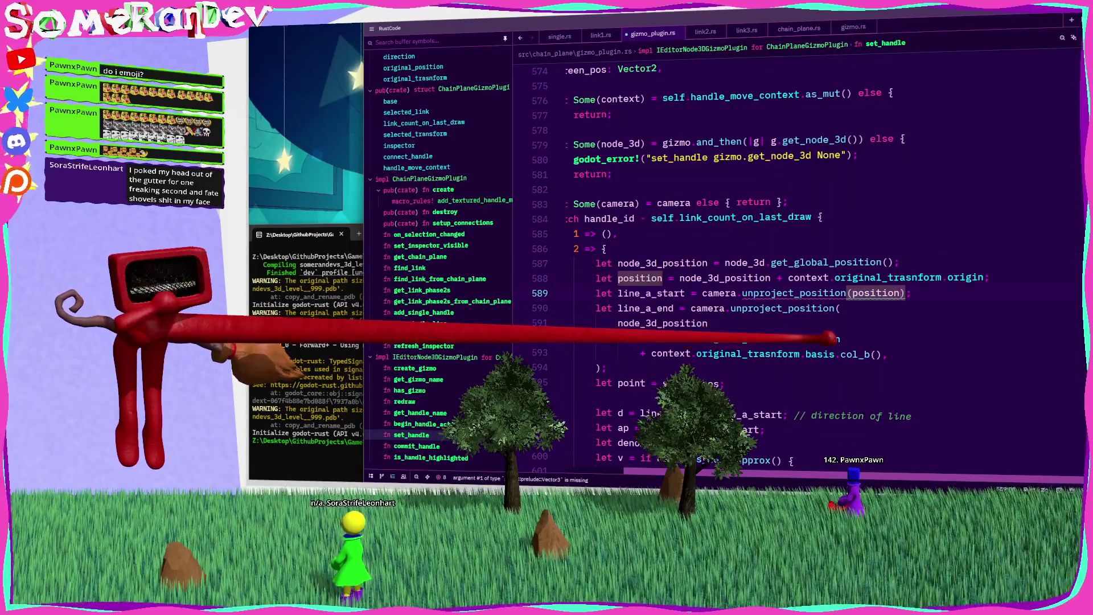
key("Down")
key("Down")
key("shift+Down")
key("shift+Down")
type("position")
key("ctrl+s")
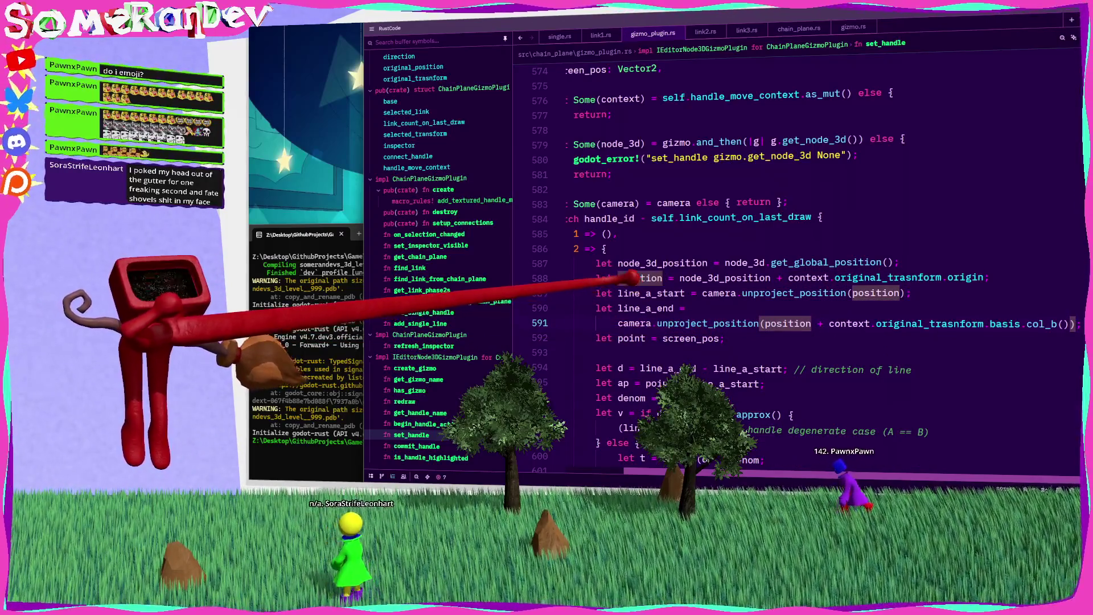
Search the file for node_3d_position uses, then return to set_handle
key("Up")
key("Up")
key("Up")
key("ctrl+d")
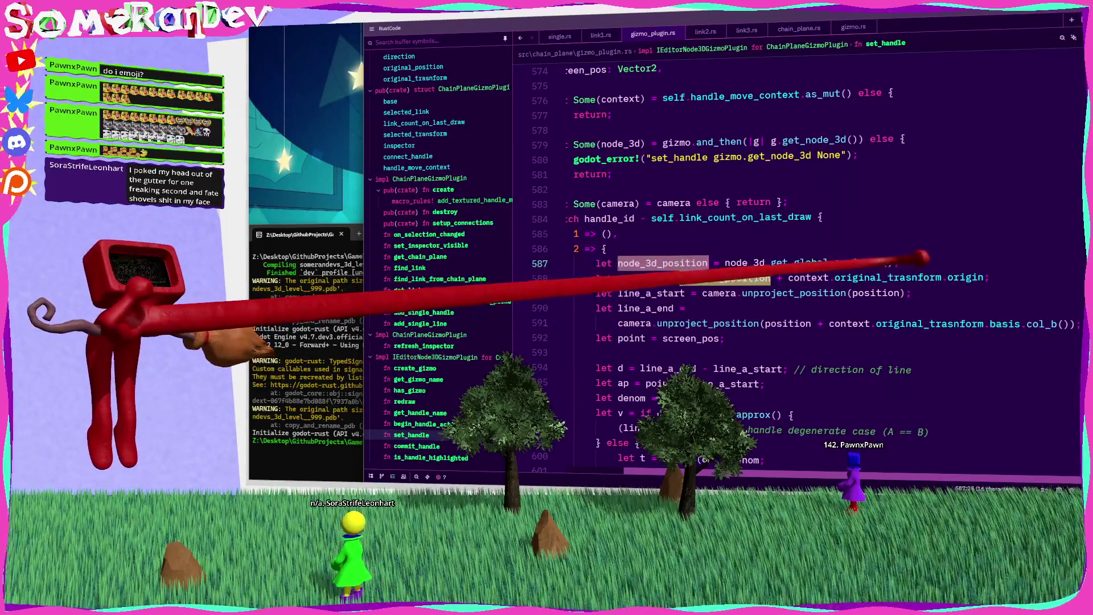
key("ctrl+f")
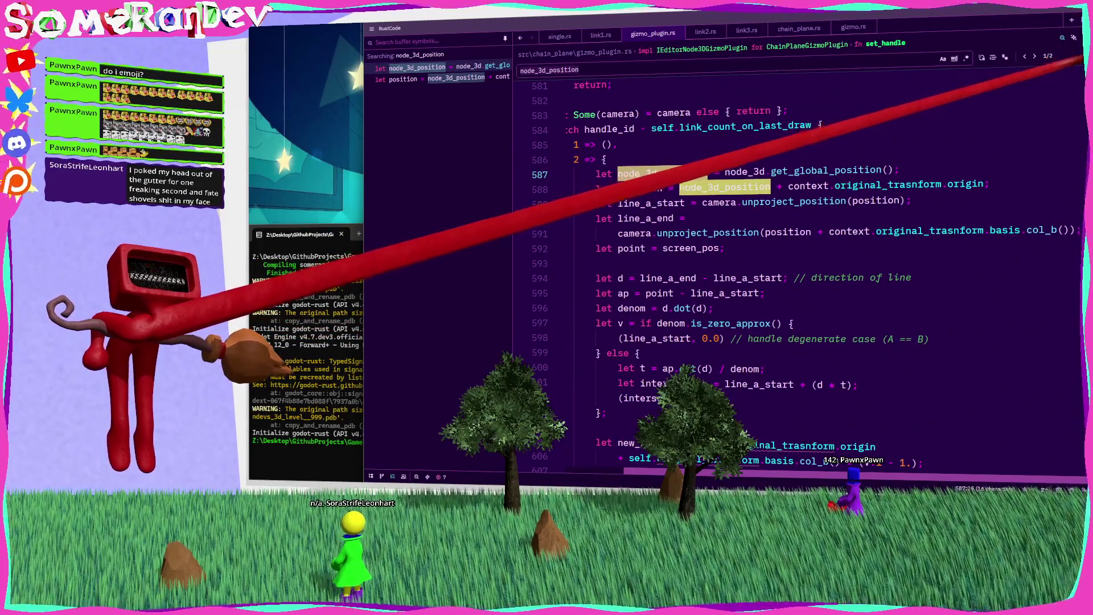
key("ctrl+alt+o")
key("Escape")
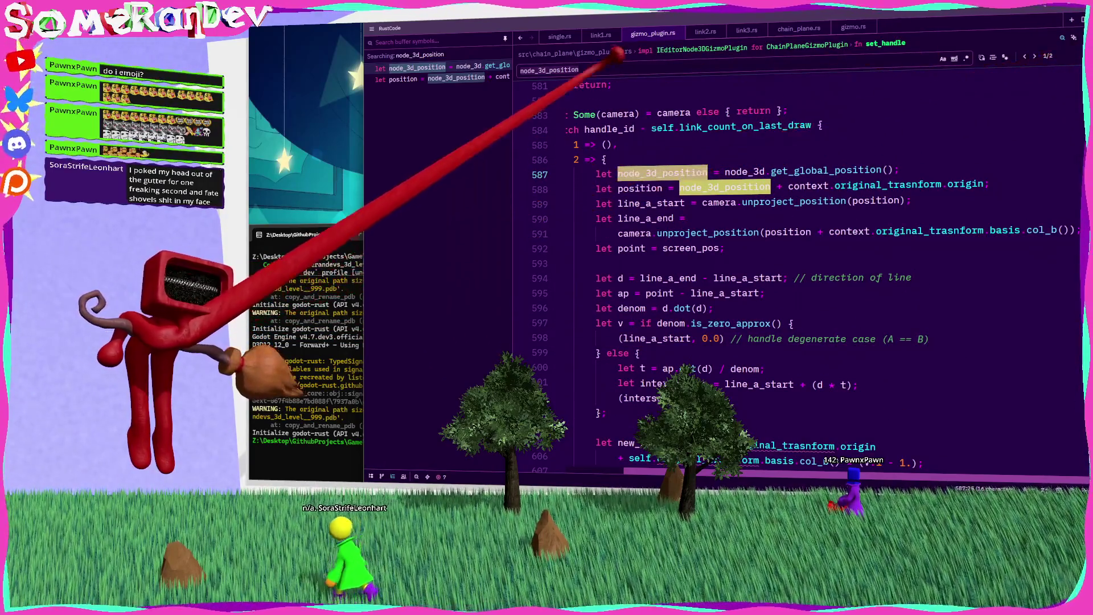
key("Escape")
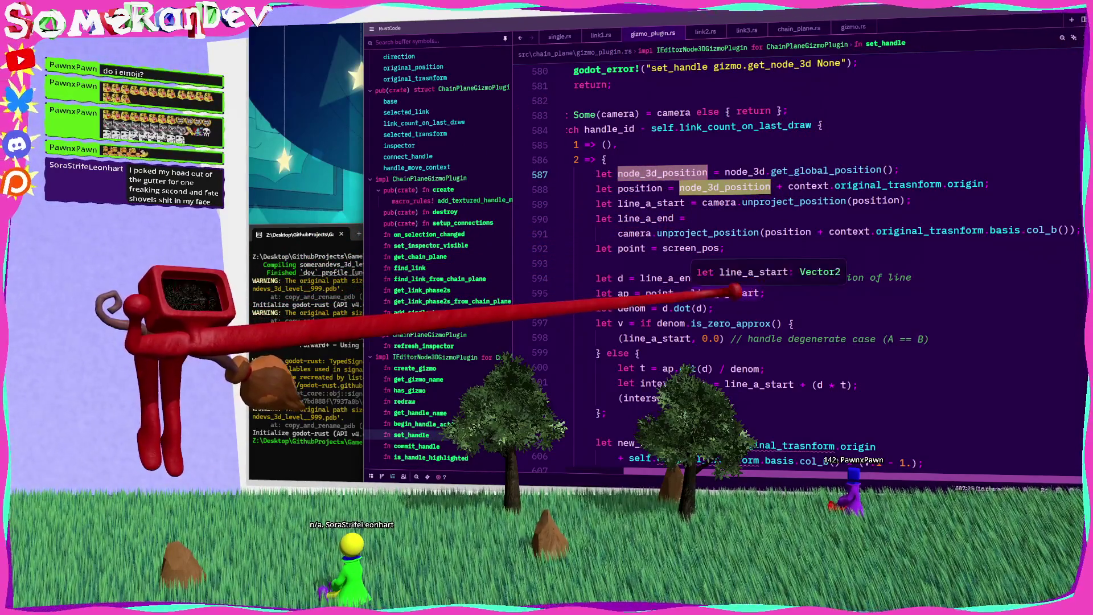
scroll(740, 291, "up", 1)
left_click(569, 278)
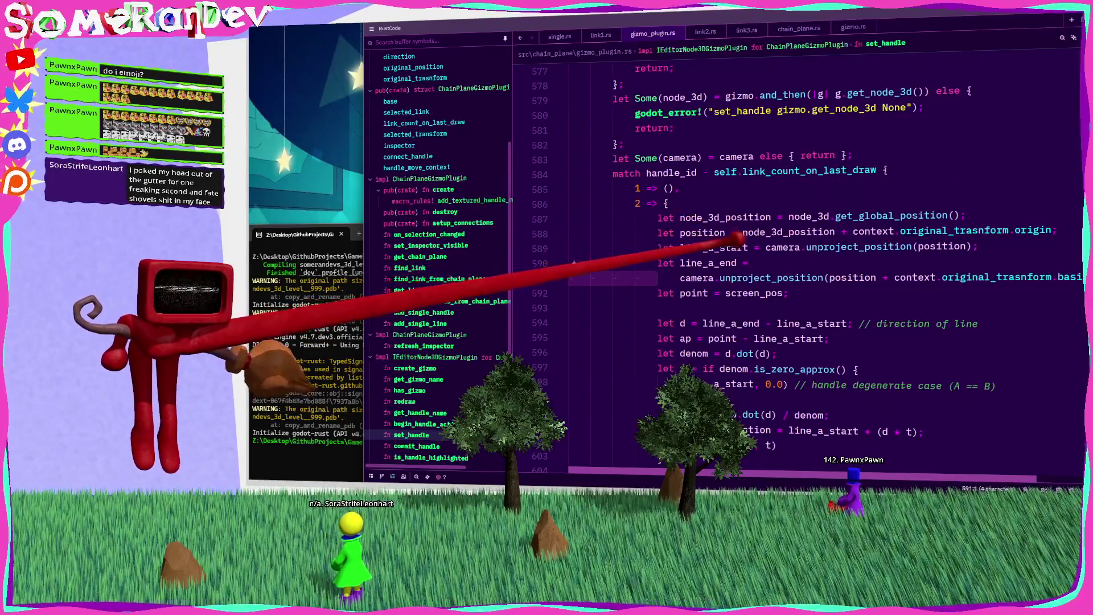
Delete the match handle_id wrapper, dedent its body, and remove the leftover closing brace
mouse_move(626, 219)
left_mouse_down()
mouse_move(621, 159)
mouse_move(587, 170)
left_mouse_up()
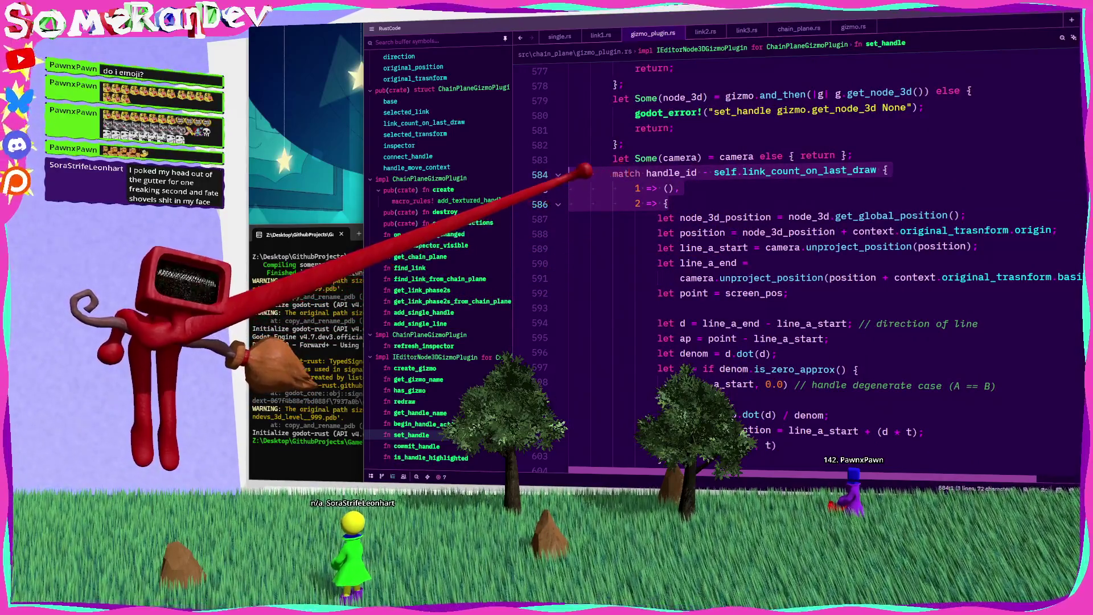
key("BackSpace")
scroll(587, 170, "down", 6)
mouse_move(712, 356)
left_mouse_down()
mouse_move(690, 373)
mouse_move(561, 321)
left_mouse_up()
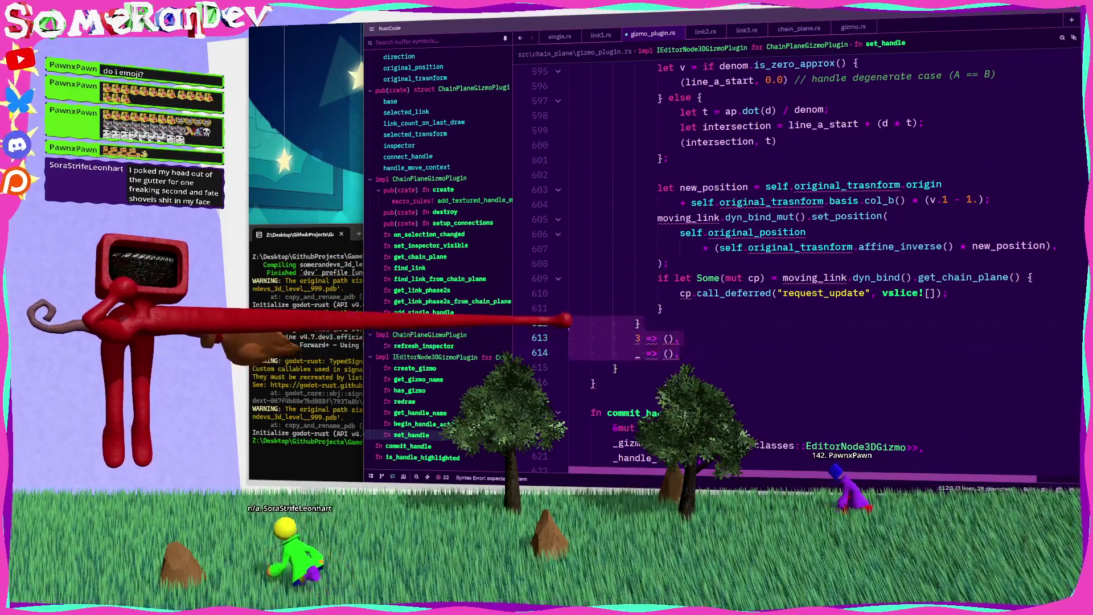
scroll(561, 316, "up", 6)
left_click(667, 185, "shift")
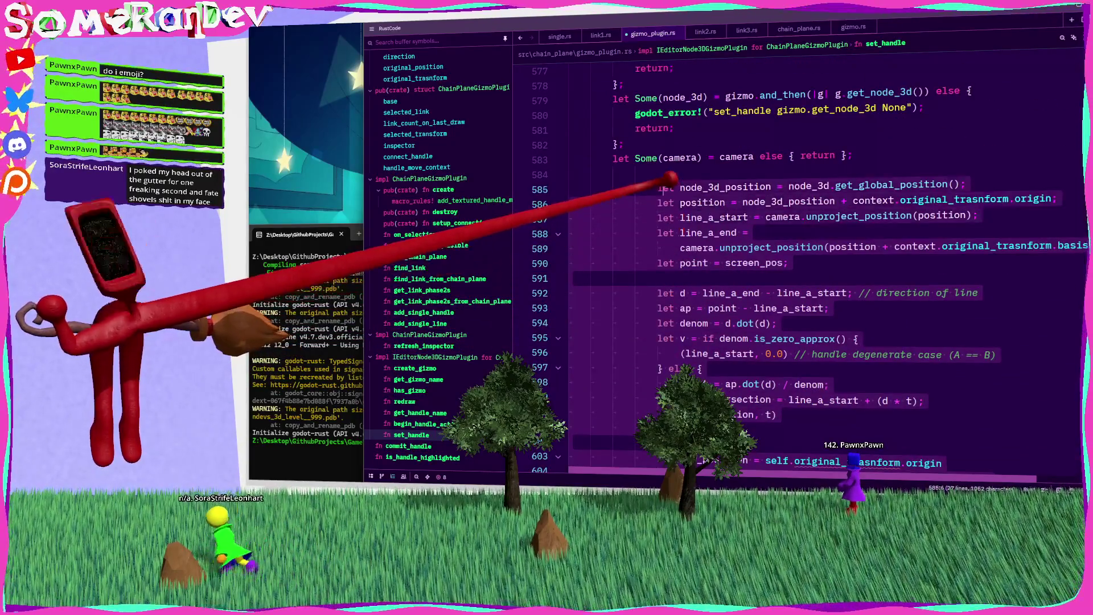
key("shift+Tab")
key("shift+Tab")
scroll(798, 256, "down", 5)
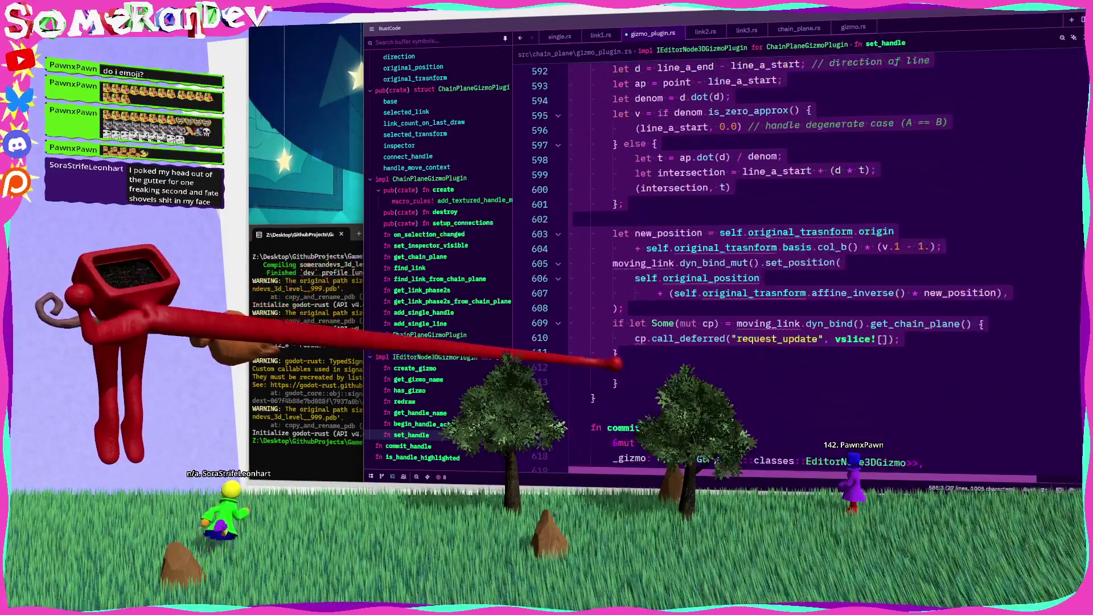
key("BackSpace")
key("BackSpace")
key("BackSpace")
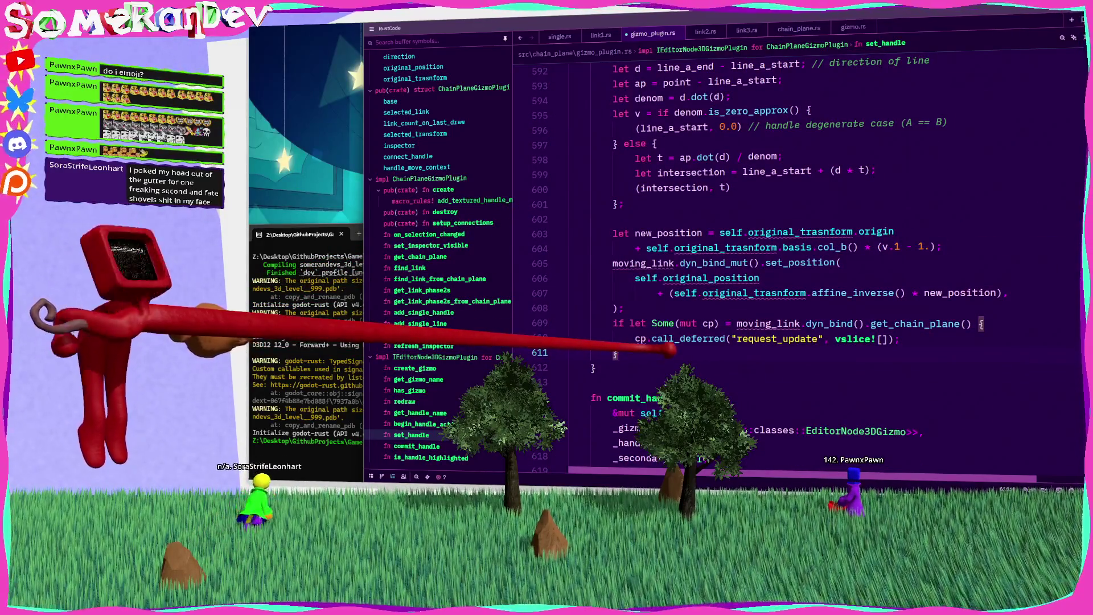
scroll(798, 256, "up", 8)
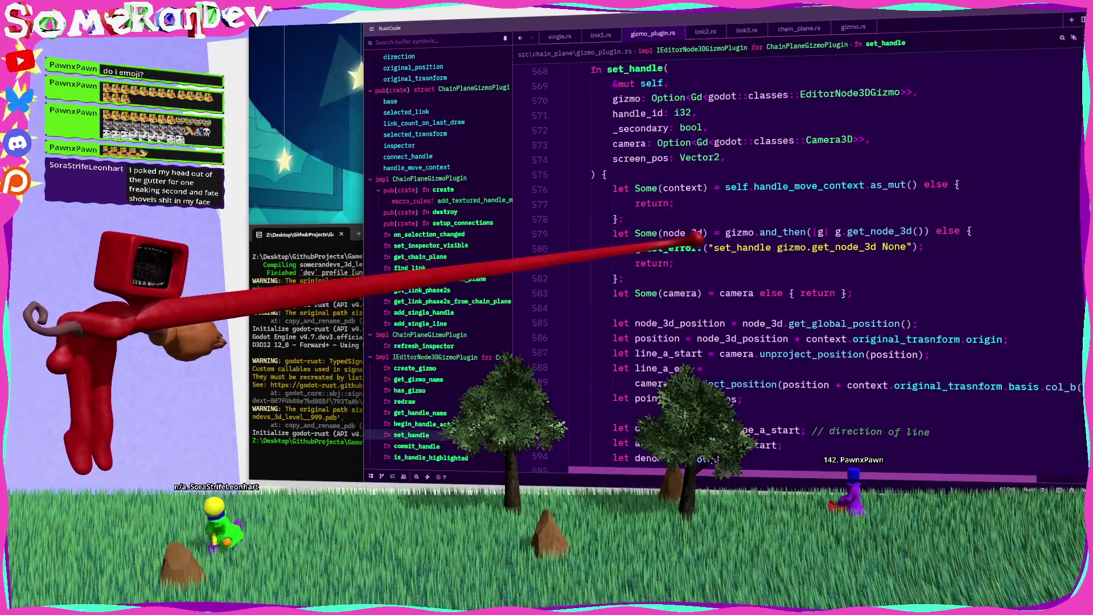
scroll(797, 256, "down", 3)
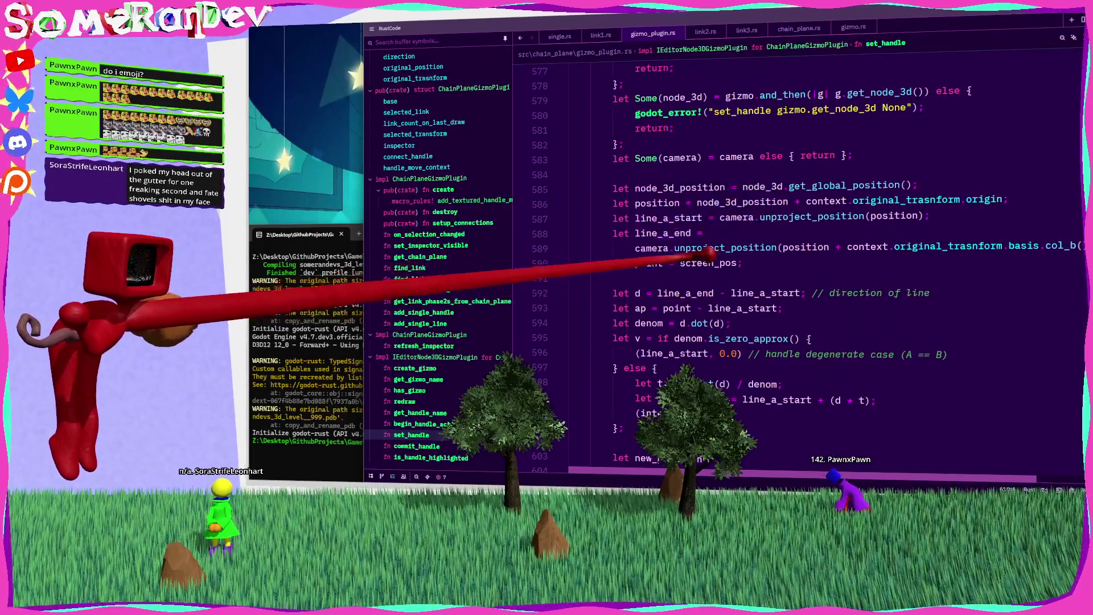
Remove the line-projection math block from set_handle
double_click(663, 234)
scroll(797, 256, "down", 2)
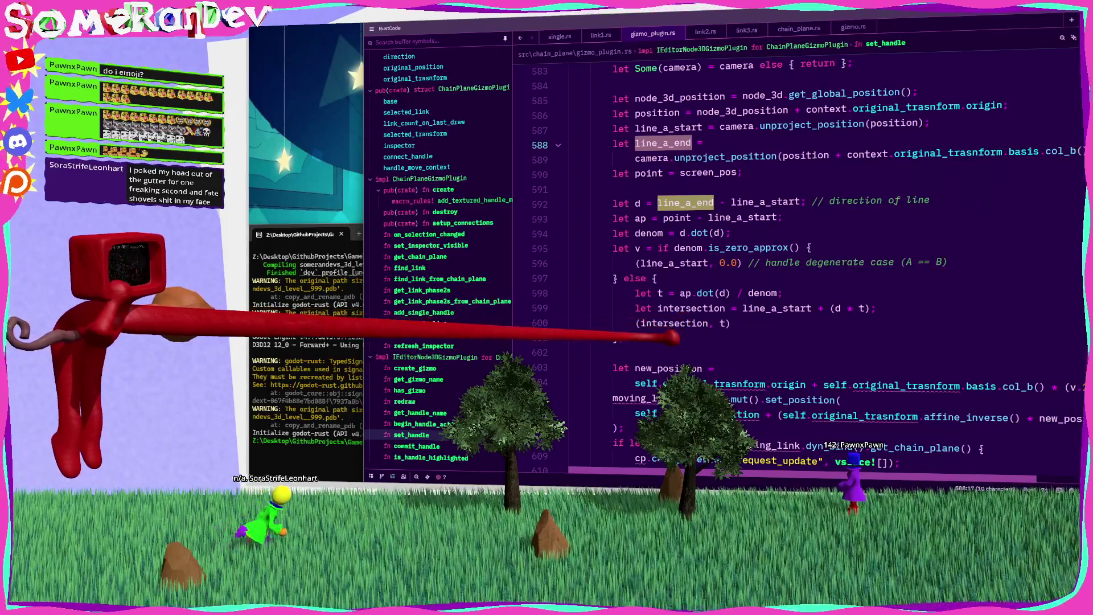
left_click_drag(631, 341, 620, 198)
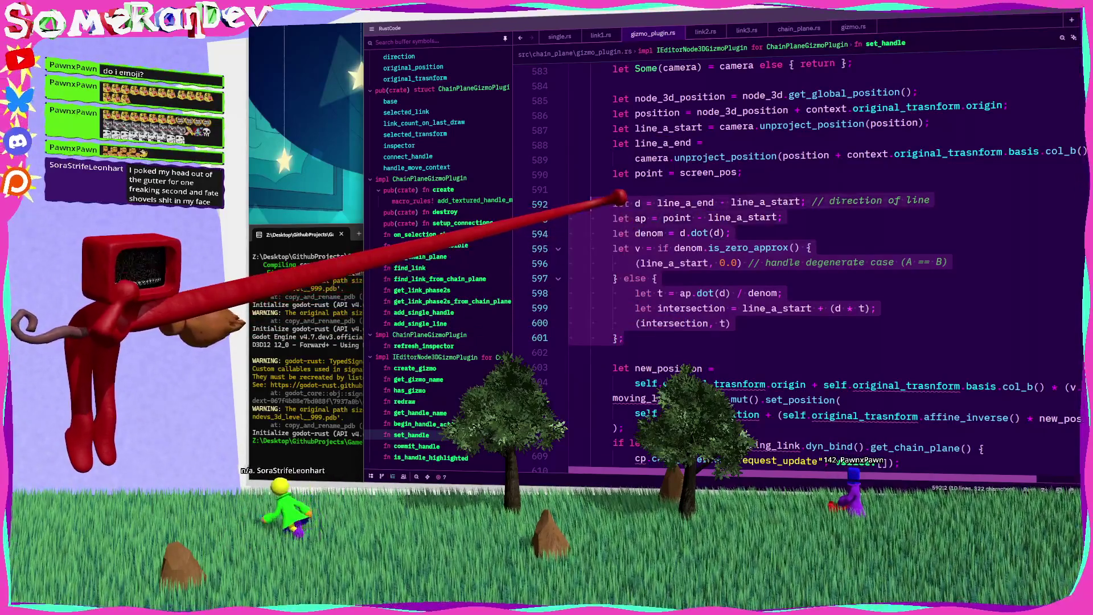
key("BackSpace")
scroll(797, 257, "down", 5)
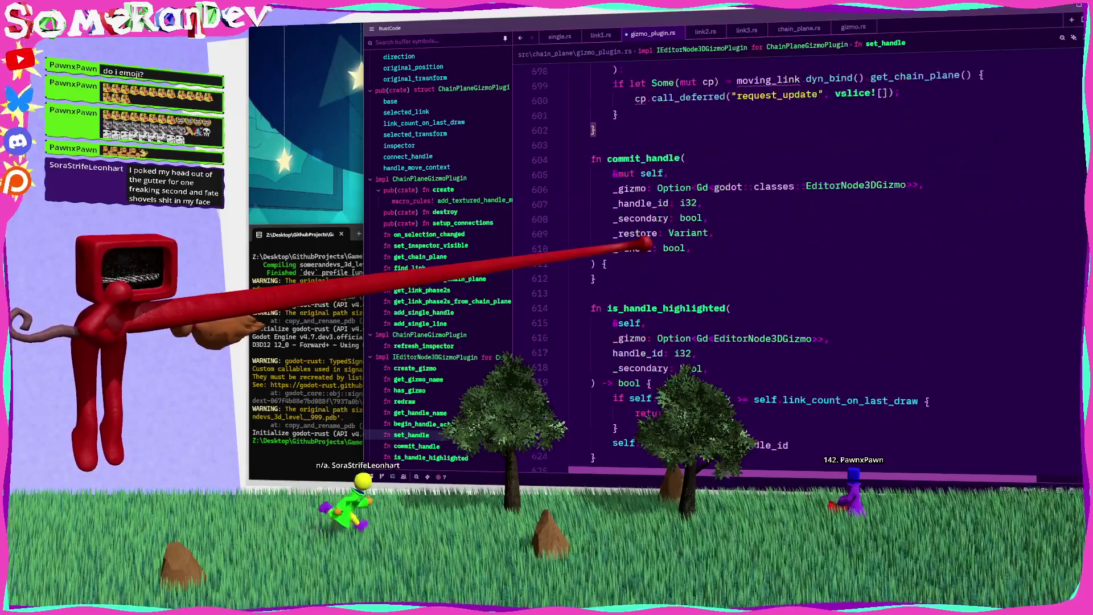
Begin a new calculate_perpendicular function below the previous function, above the ChainPlaneGizmoPlugin impl
scroll(798, 256, "up", 8)
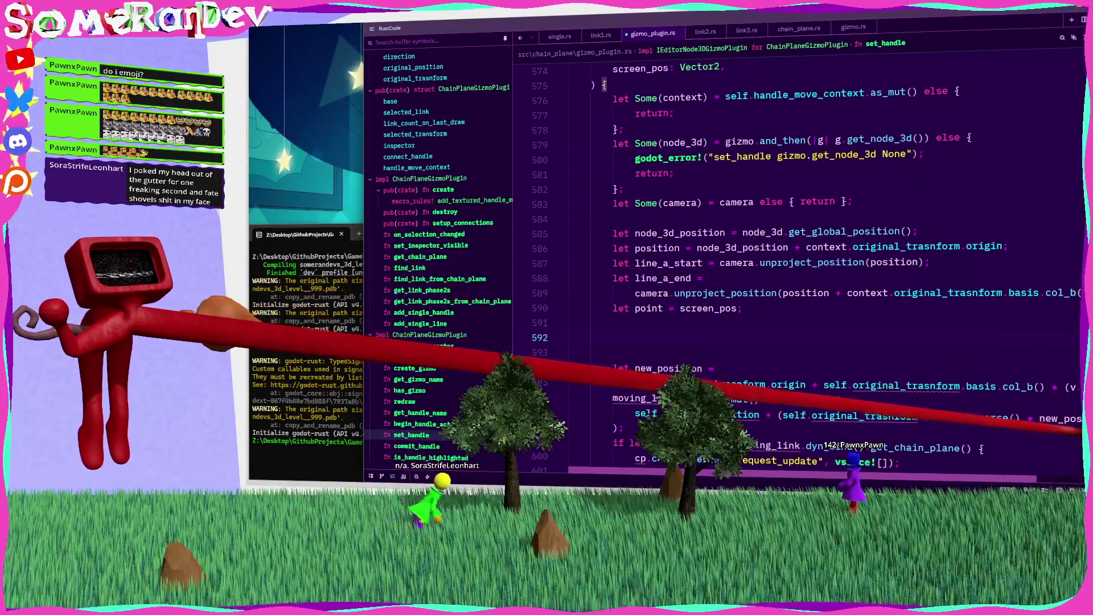
scroll(798, 256, "up", 20)
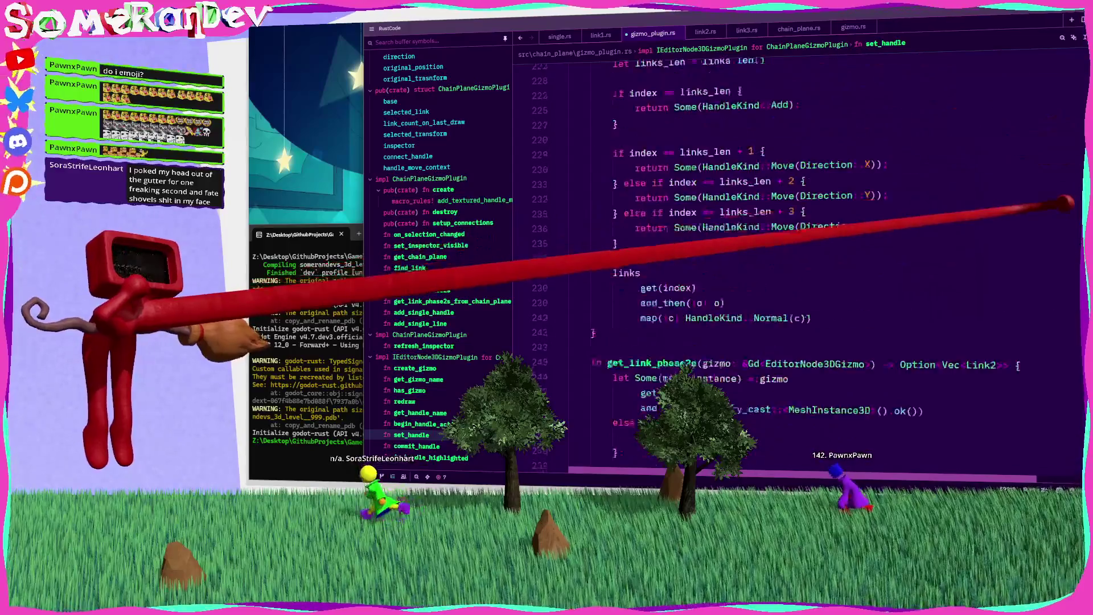
scroll(797, 256, "down", 10)
scroll(798, 256, "up", 6)
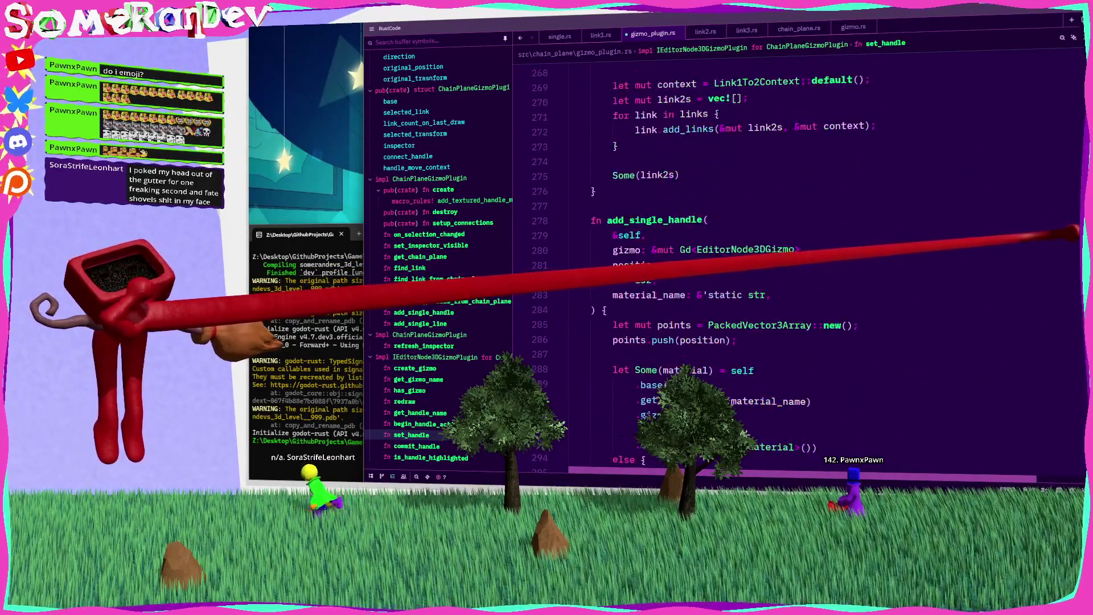
scroll(797, 256, "down", 20)
scroll(797, 256, "up", 4)
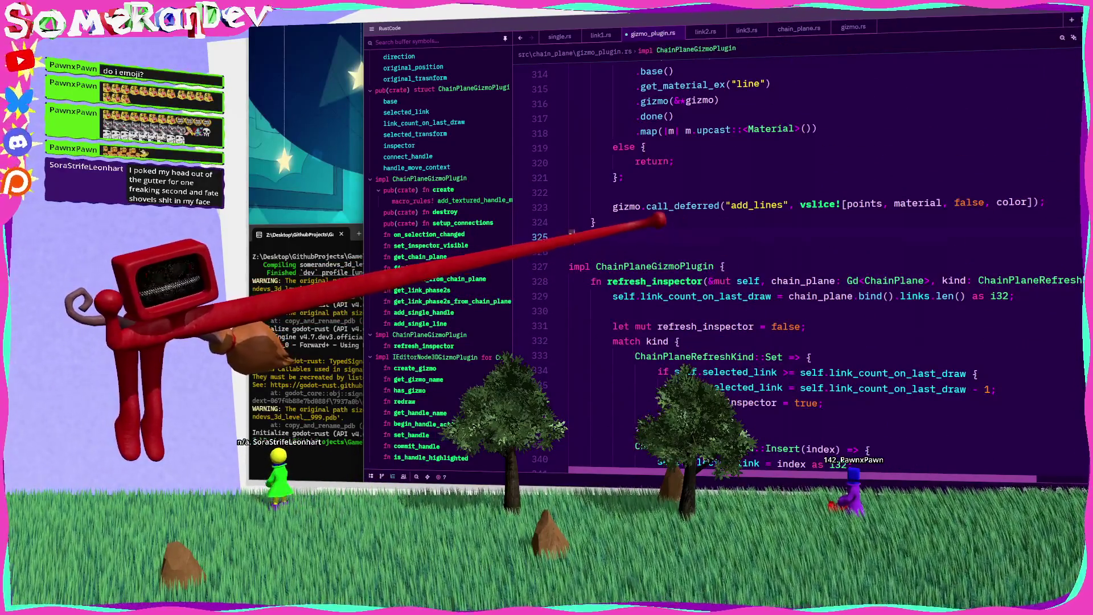
key("Return")
key("Return")
type("fn calculate_perpen")
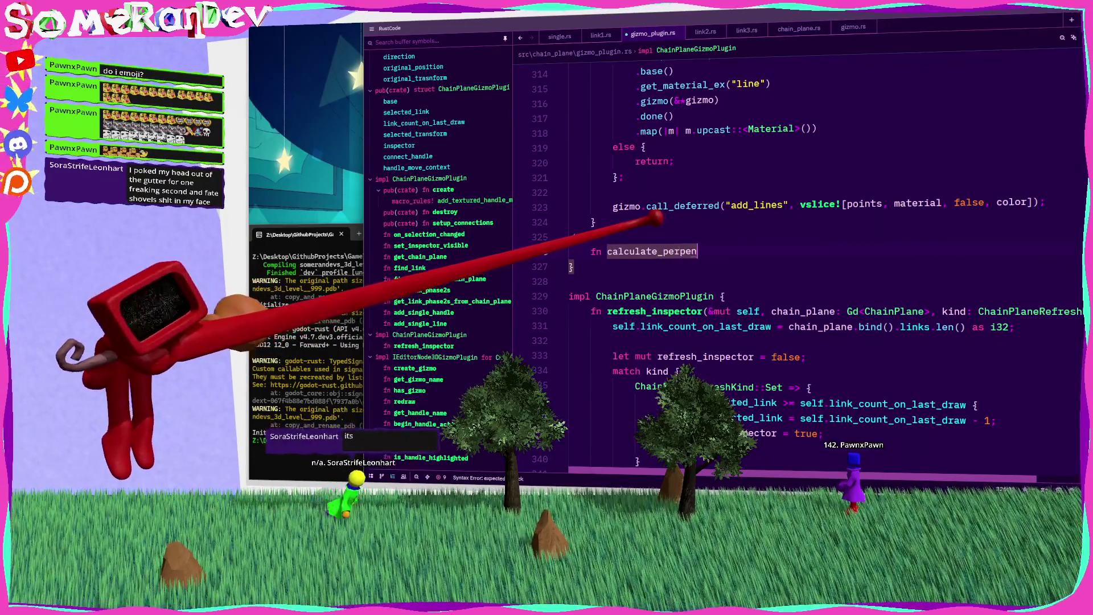
type("dicular() {")
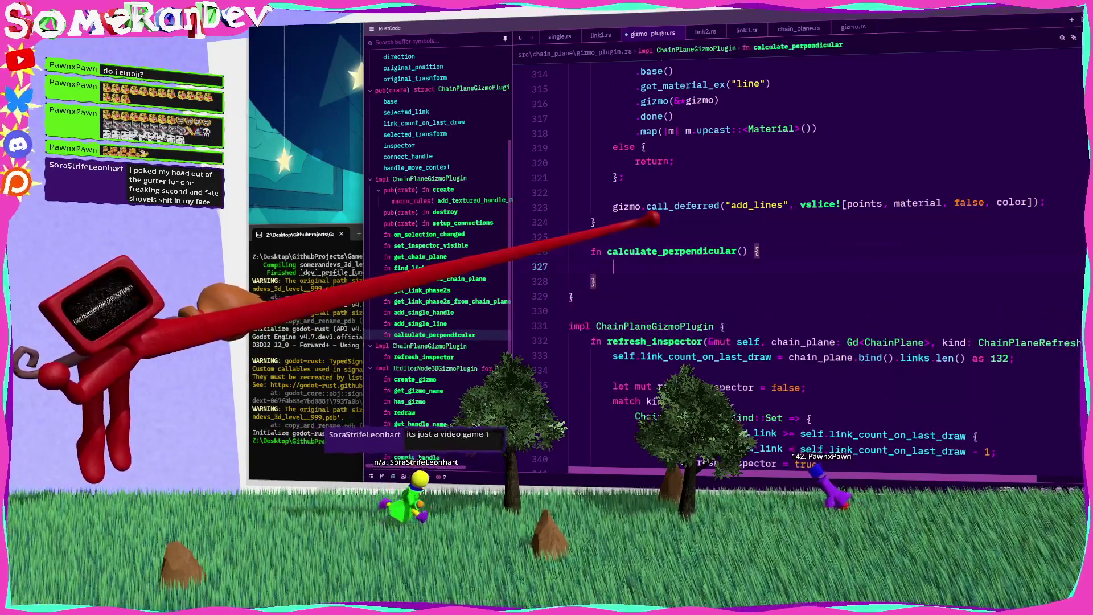
Accept the suggested projection body and enter parameters line_a_start: Vector2, line_end: Vector2
key("Tab")
left_click(742, 251)
type("line_a_start: Vector2, ")
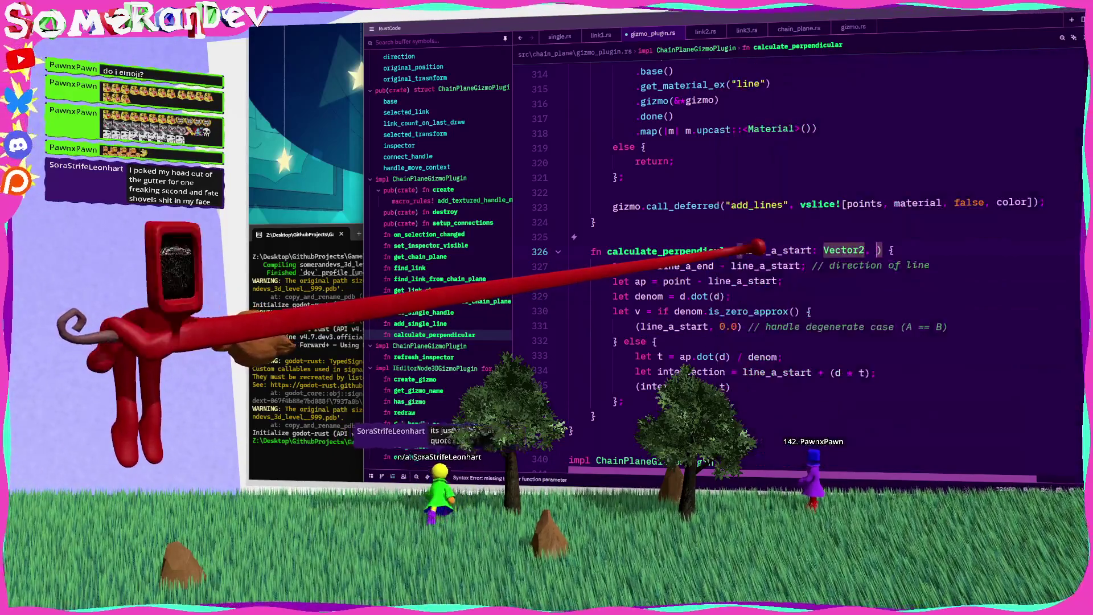
type("line_")
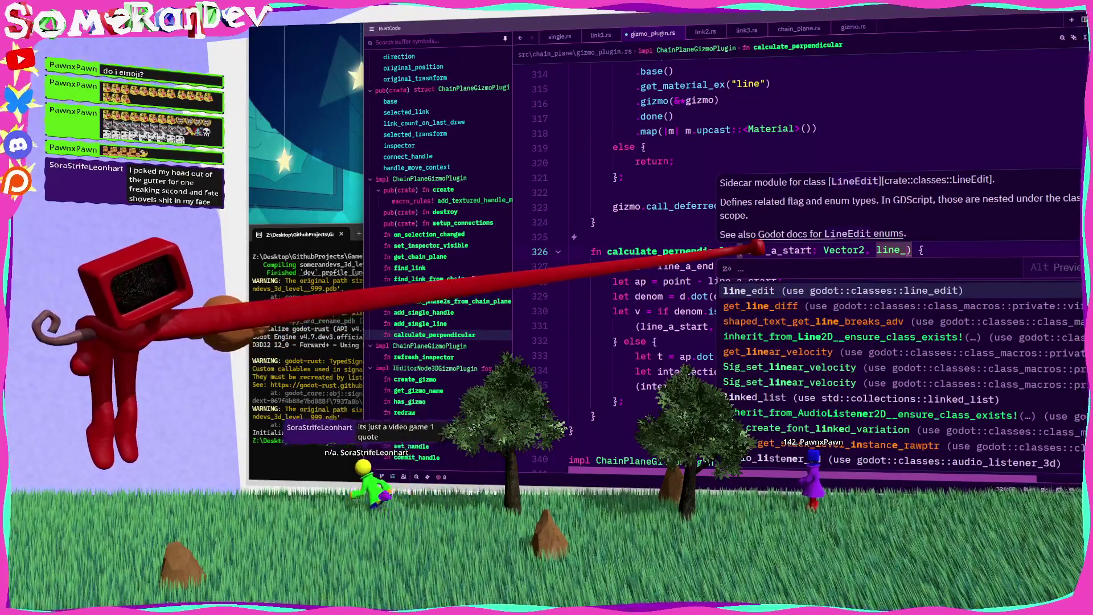
type("end: Vector2")
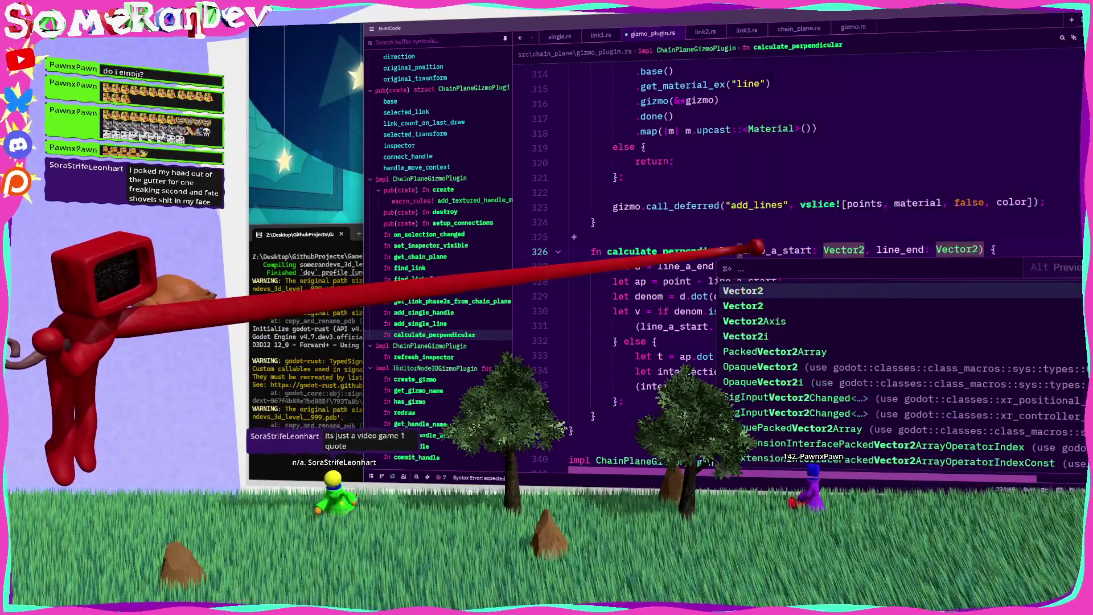
Rename line_a_start to line_start in the signature and its uses in the body
key("Escape")
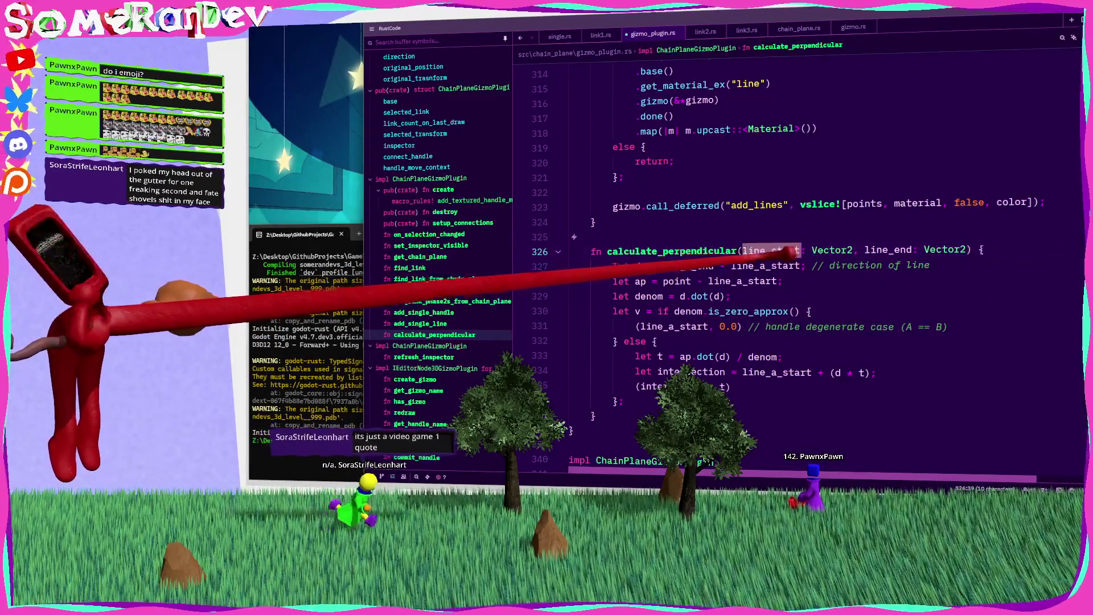
key("BackSpace")
key("BackSpace")
key("BackSpace")
key("BackSpace")
left_click(681, 327)
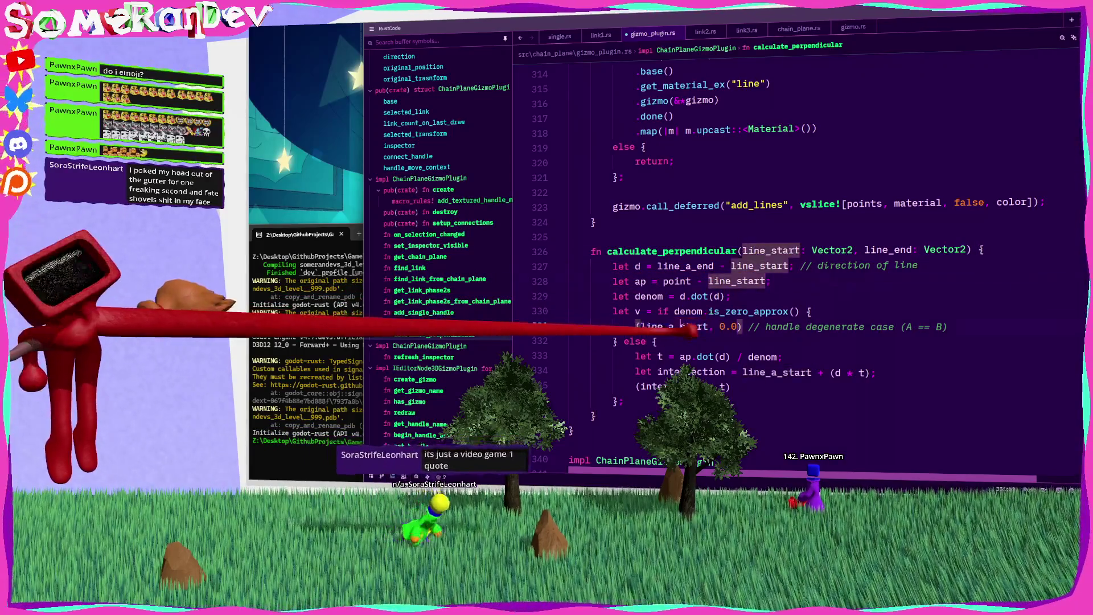
key("BackSpace")
key("BackSpace")
left_click(782, 372)
key("BackSpace")
key("BackSpace")
Add a perpendicular_point: Vector2 parameter and save to reformat the signature onto separate lines
double_click(888, 249)
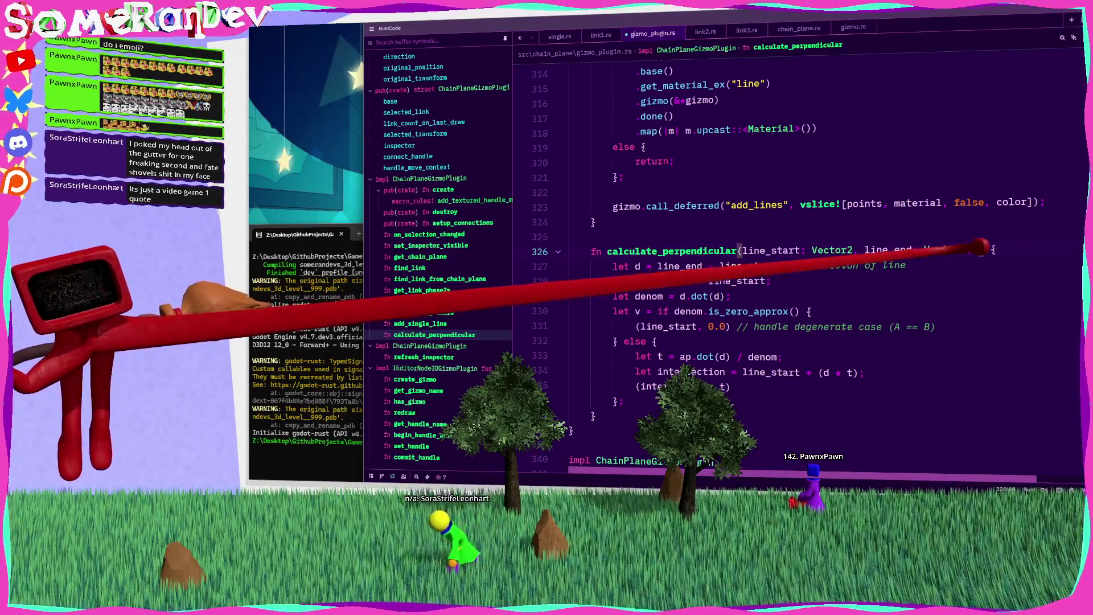
type("perpendiculat")
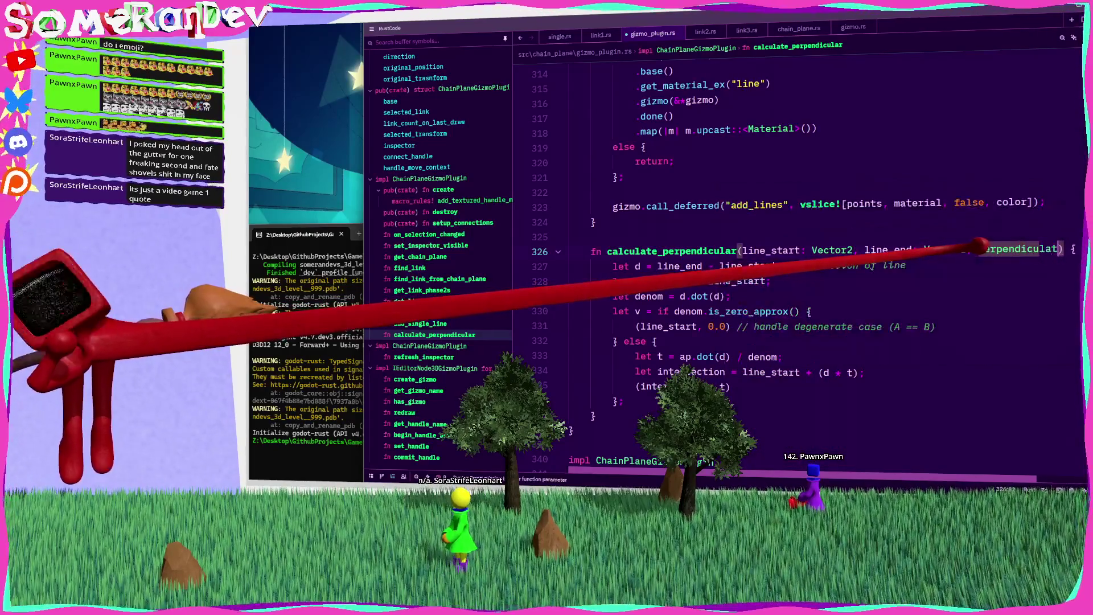
type("int: Vector2")
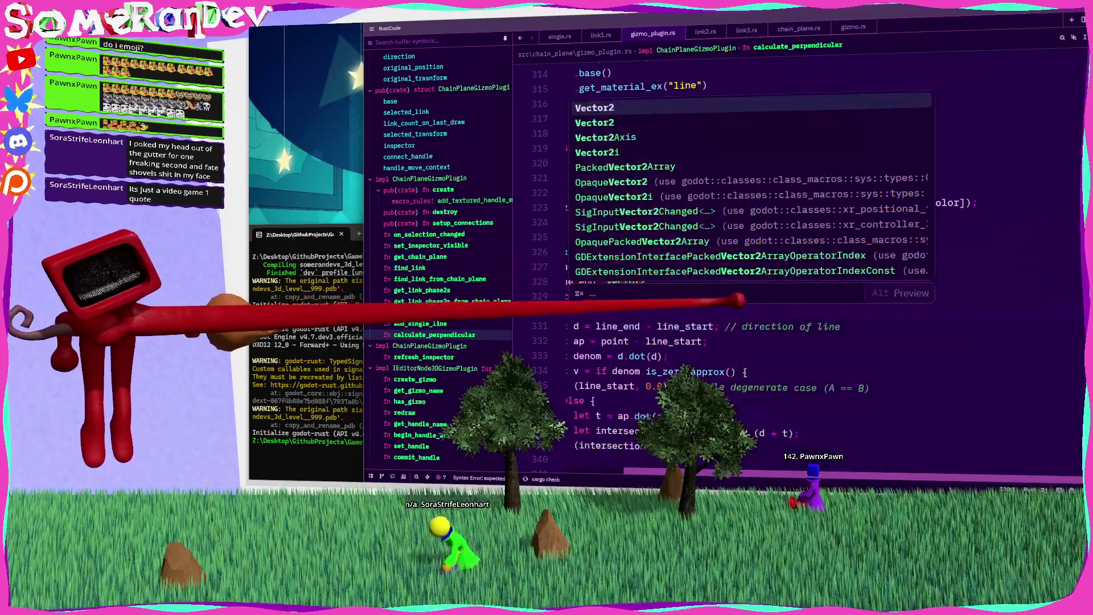
key("ctrl+s")
scroll(710, 239, "down", 4)
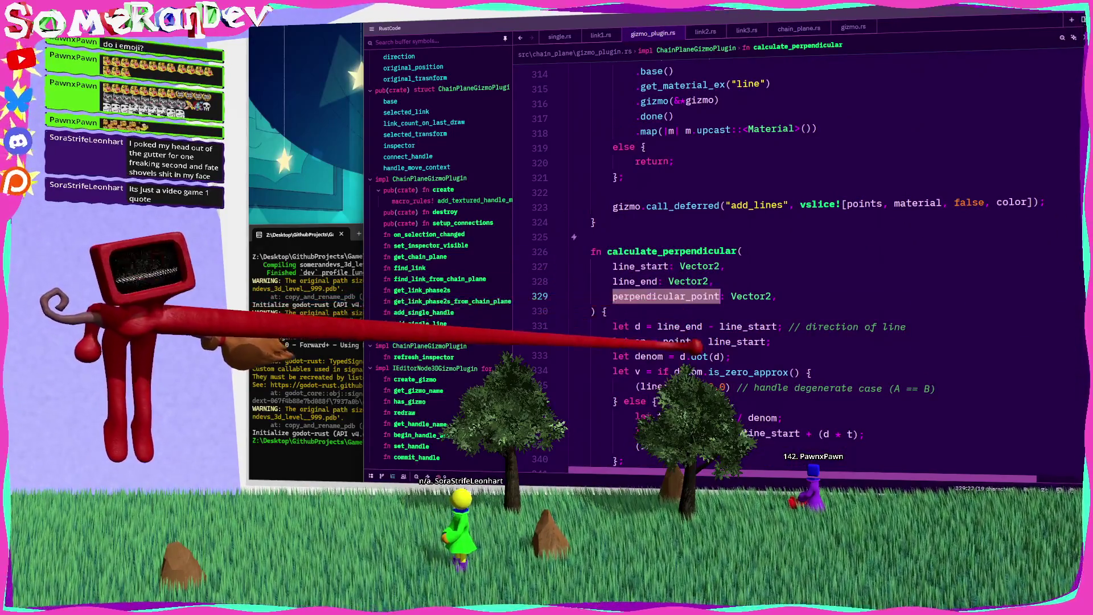
left_click(663, 159)
Replace point with perpendicular_point in the body and rename the d declaration to direction
type("perpendicular_")
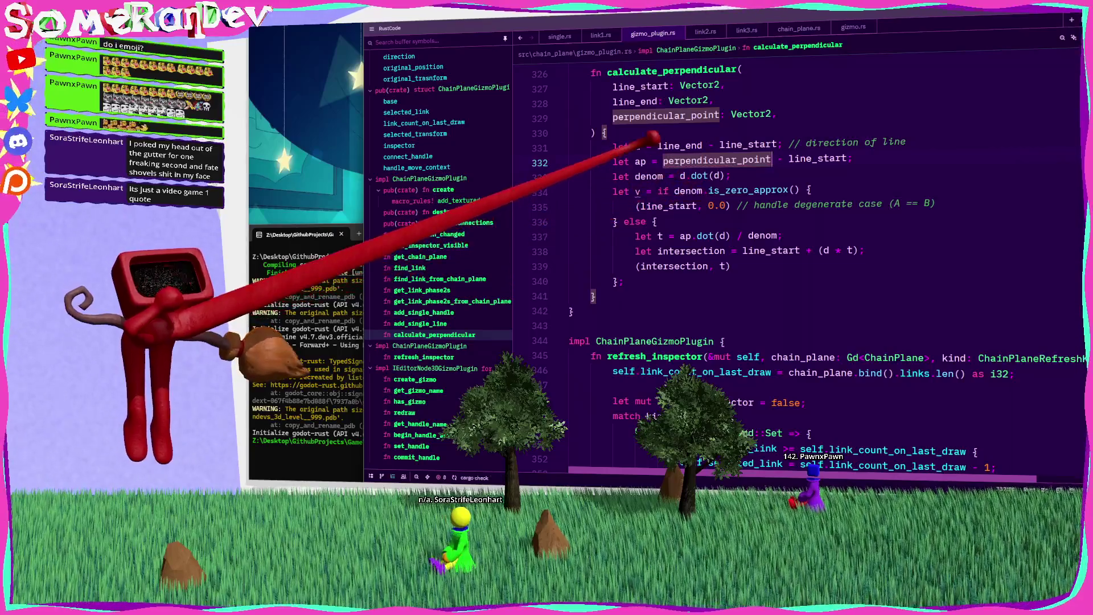
left_click(640, 146)
type("irection")
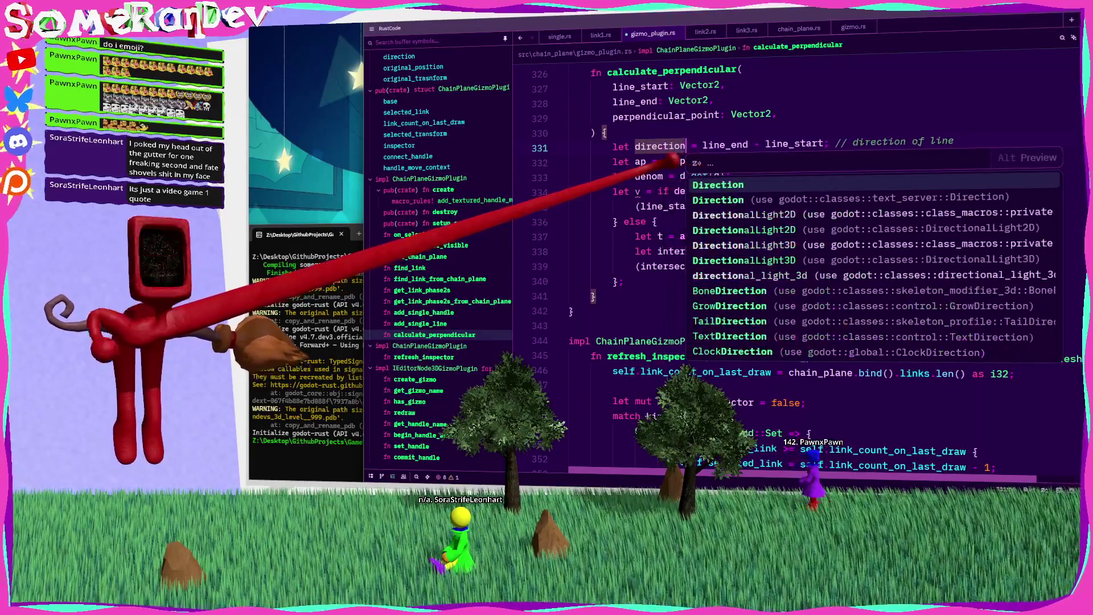
key("Escape")
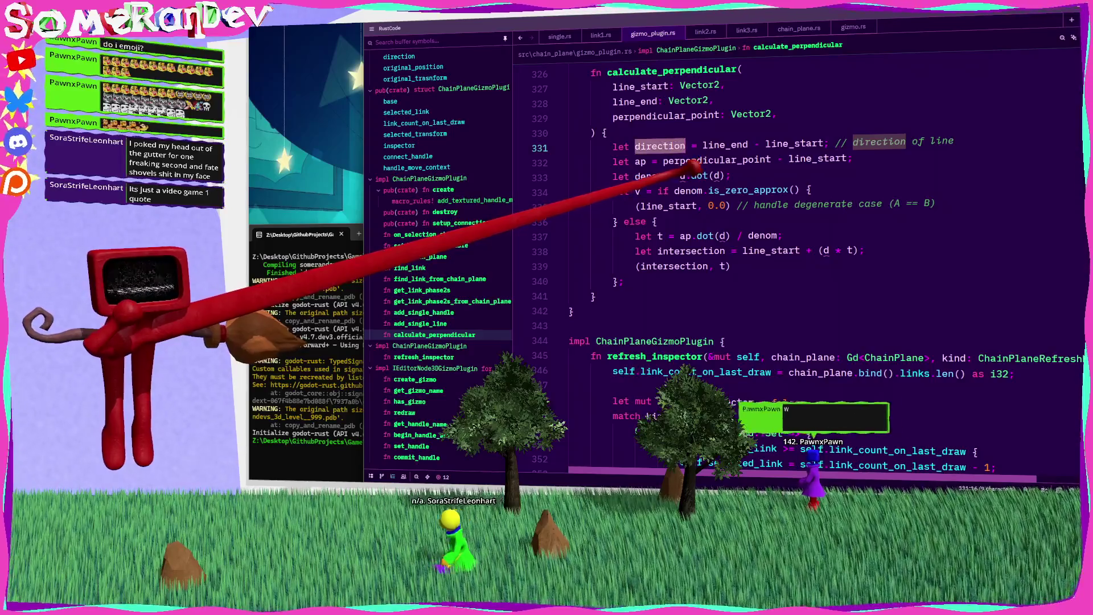
key("ctrl+z")
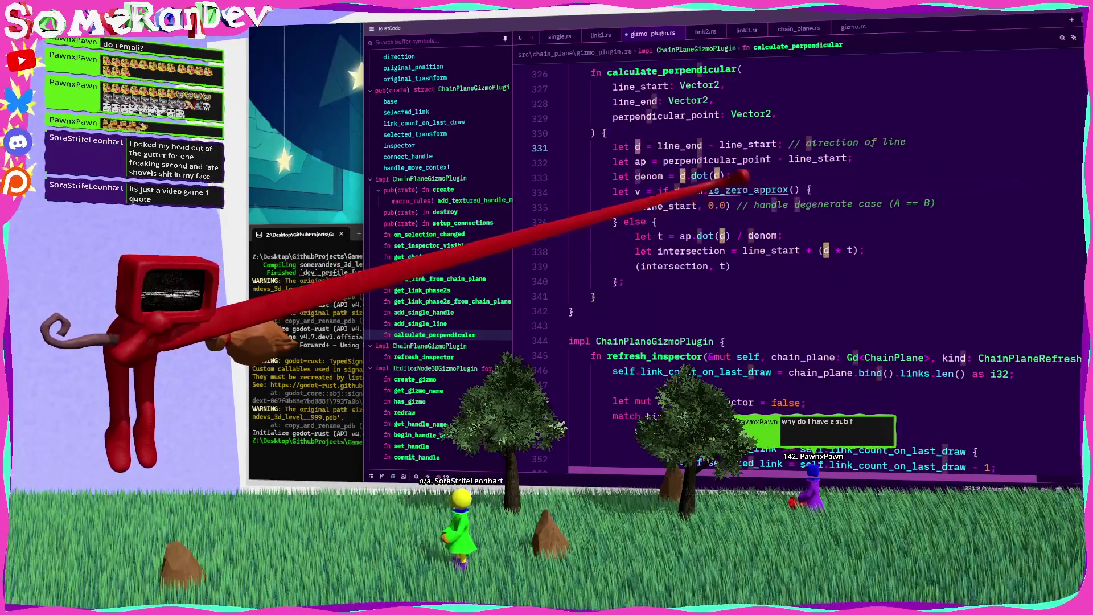
left_click(772, 160)
left_click(644, 147)
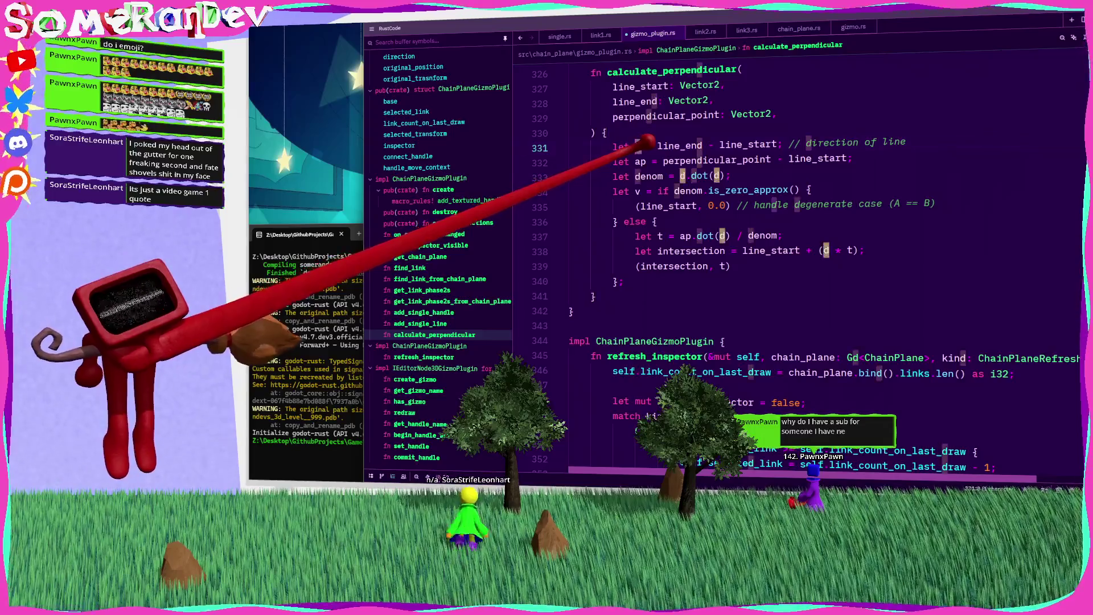
type("direction")
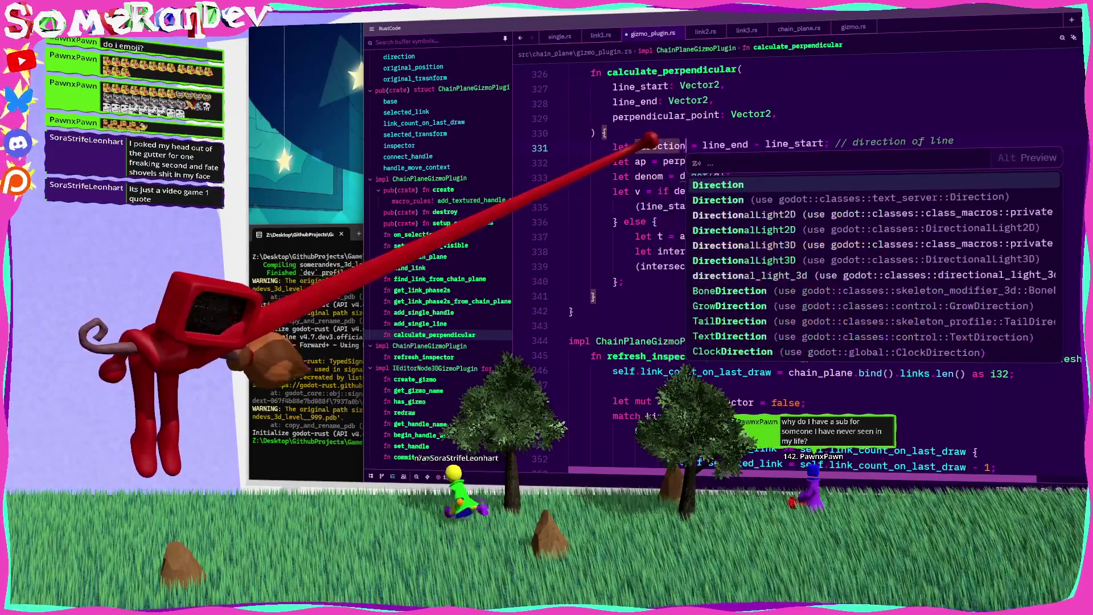
Replace each remaining d in the dot products and intersection lines 337–338 with direction
double_click(717, 176)
type("direction")
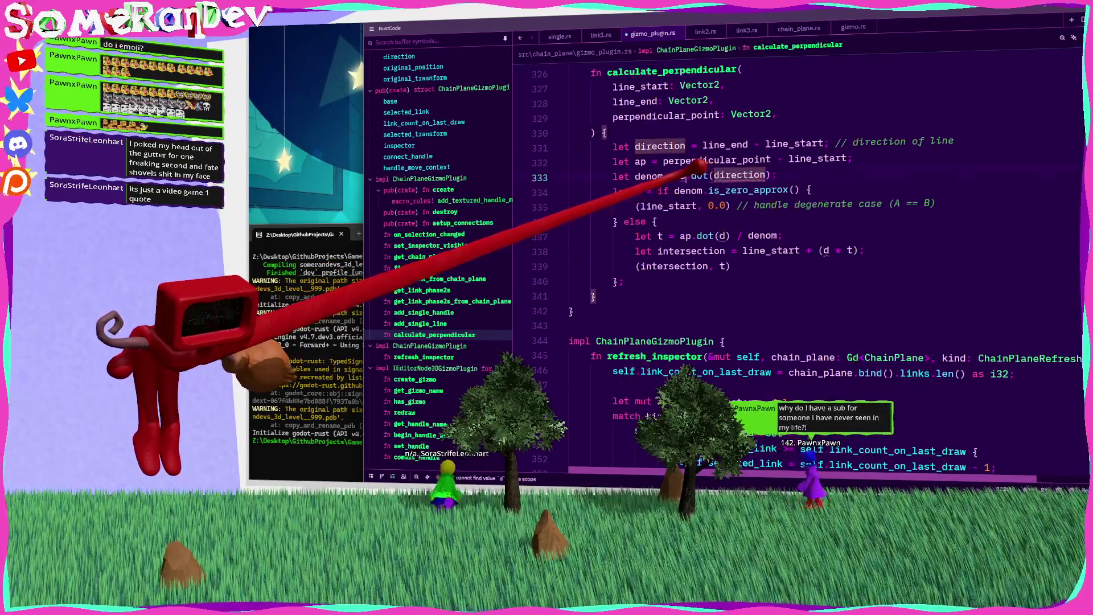
double_click(683, 176)
type("direction")
double_click(723, 235)
type("direction")
double_click(826, 250)
type("direction")
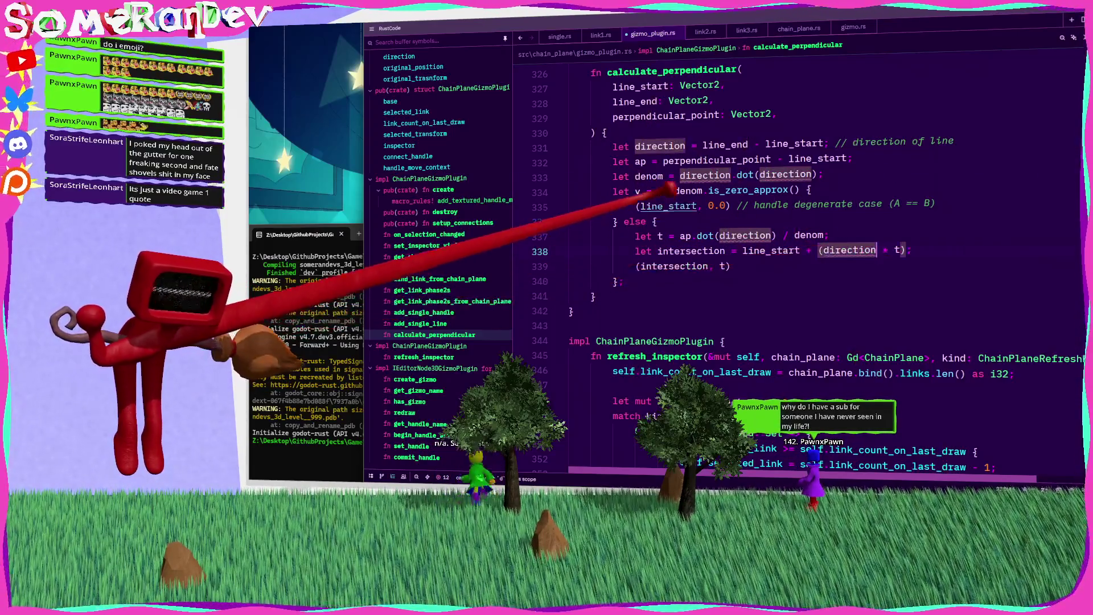
double_click(649, 176)
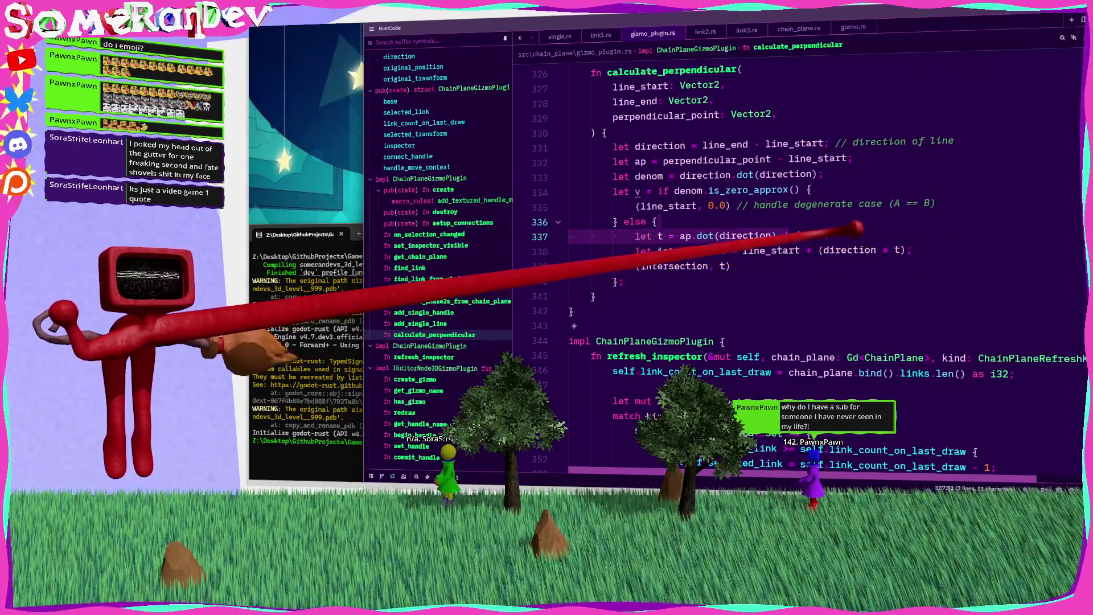
left_click(899, 221)
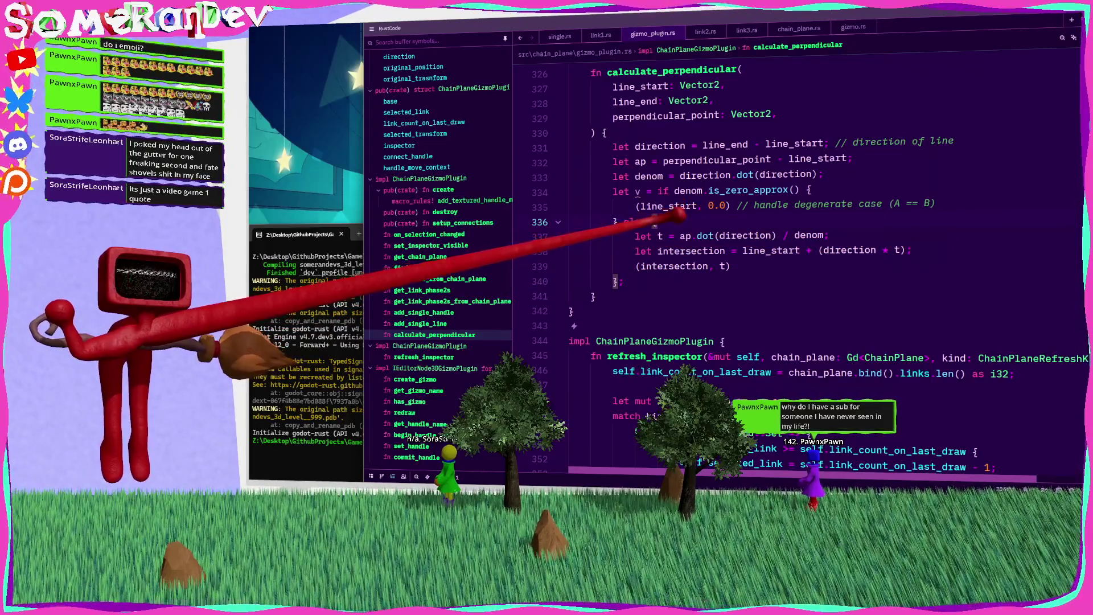
mouse_move(699, 170)
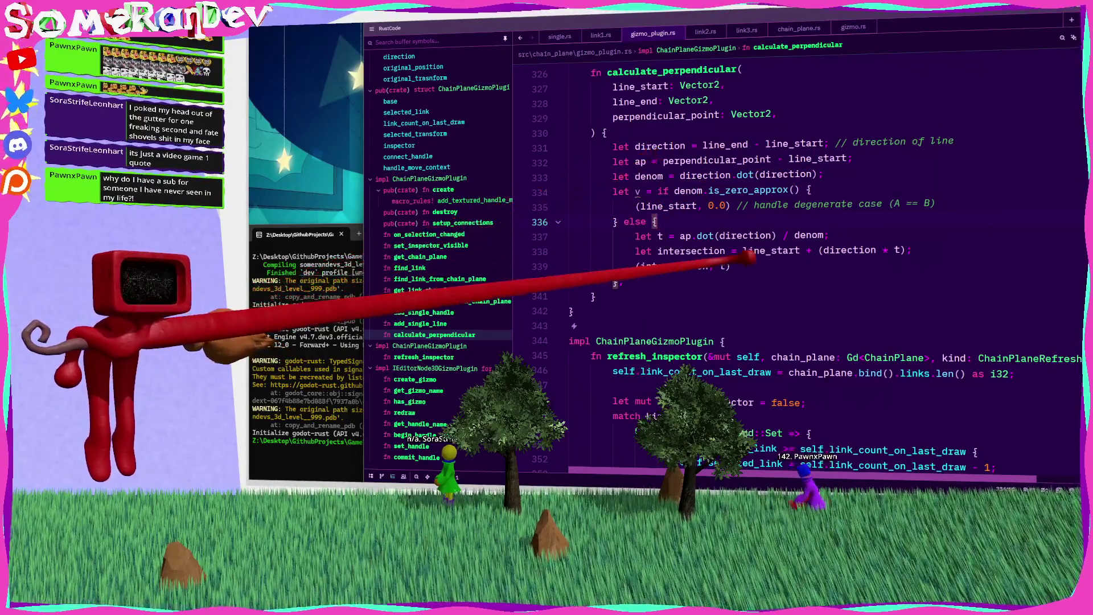
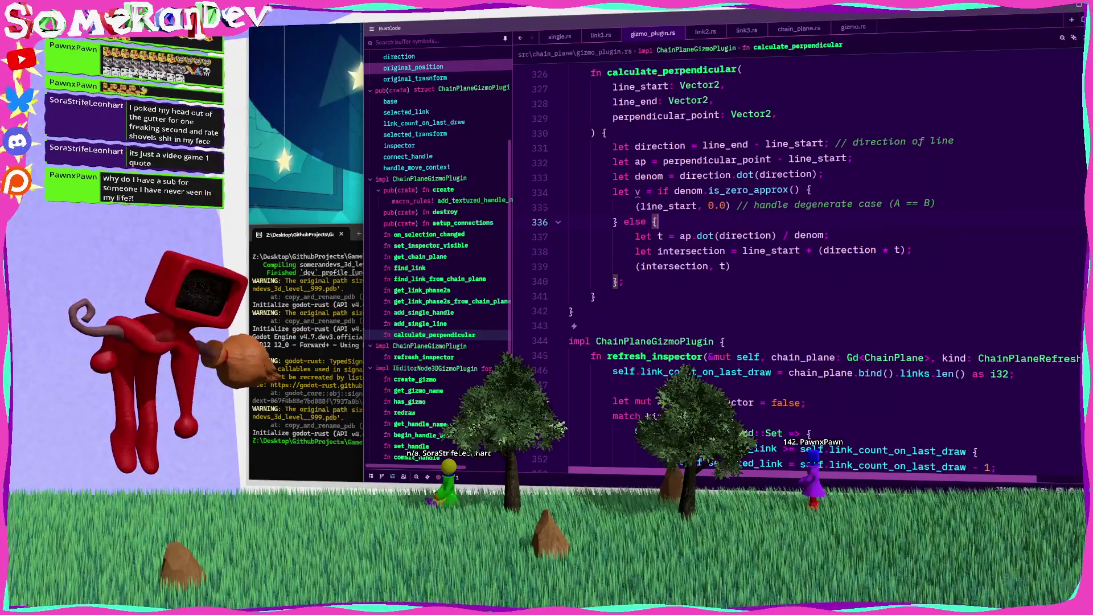
Drop the 'let v =' binding and give calculate_perpendicular the return type (Vector2, real)
left_click(667, 188)
key("BackSpace")
key("BackSpace")
key("BackSpace")
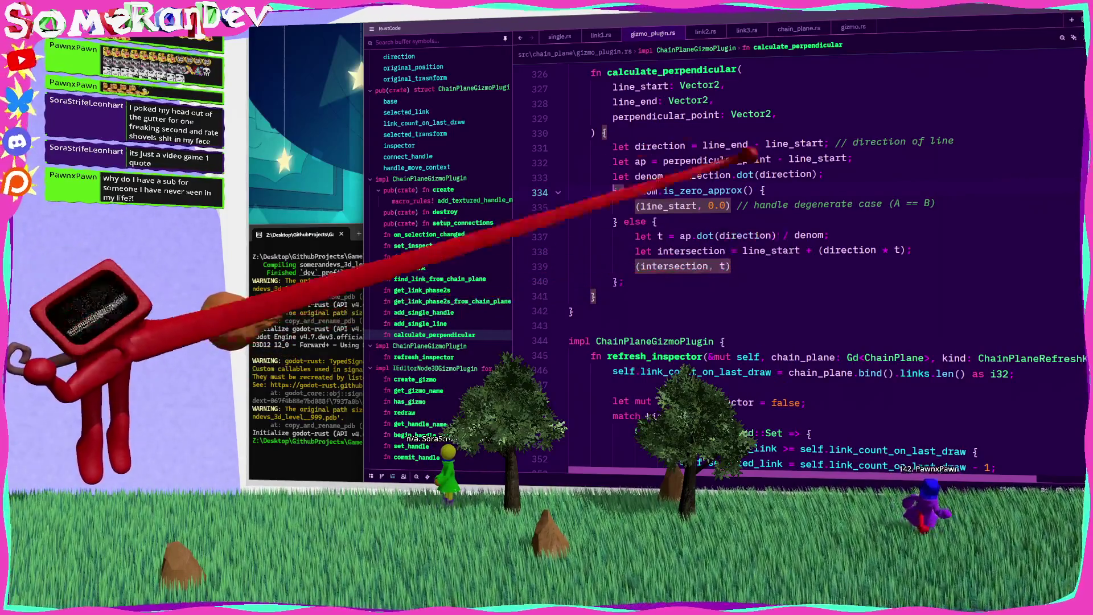
scroll(709, 108, "up", 1)
left_click(600, 174)
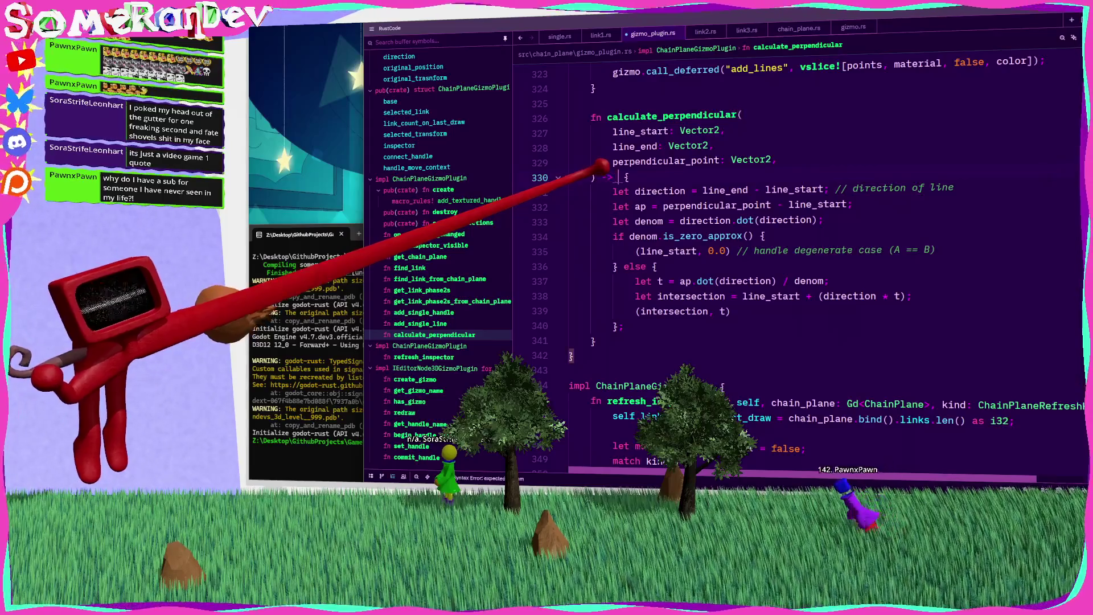
type("(Vector2, ")
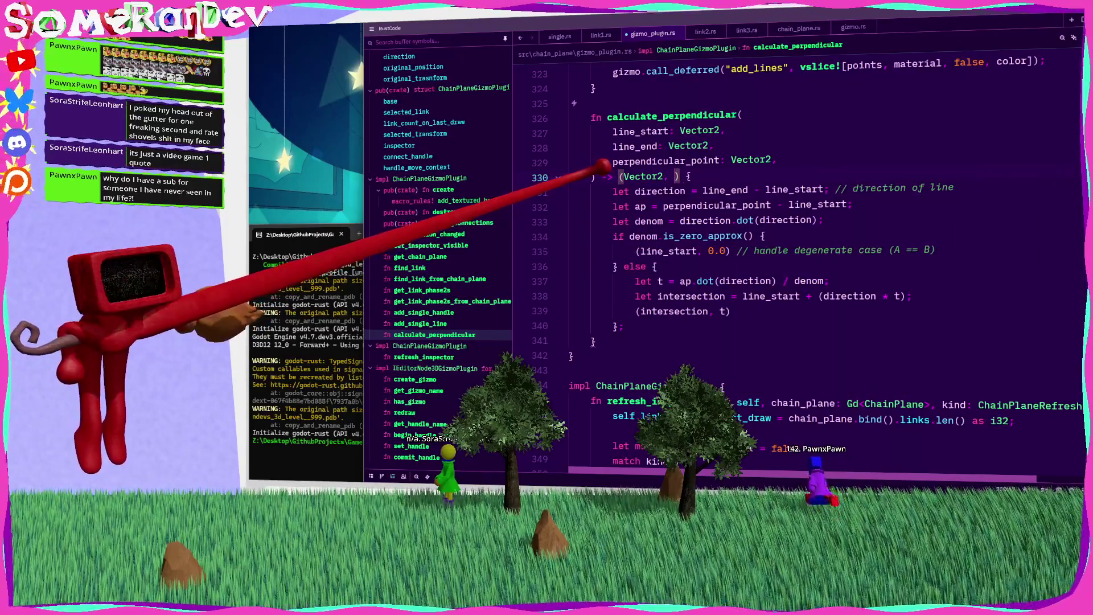
type("real")
left_click(718, 115)
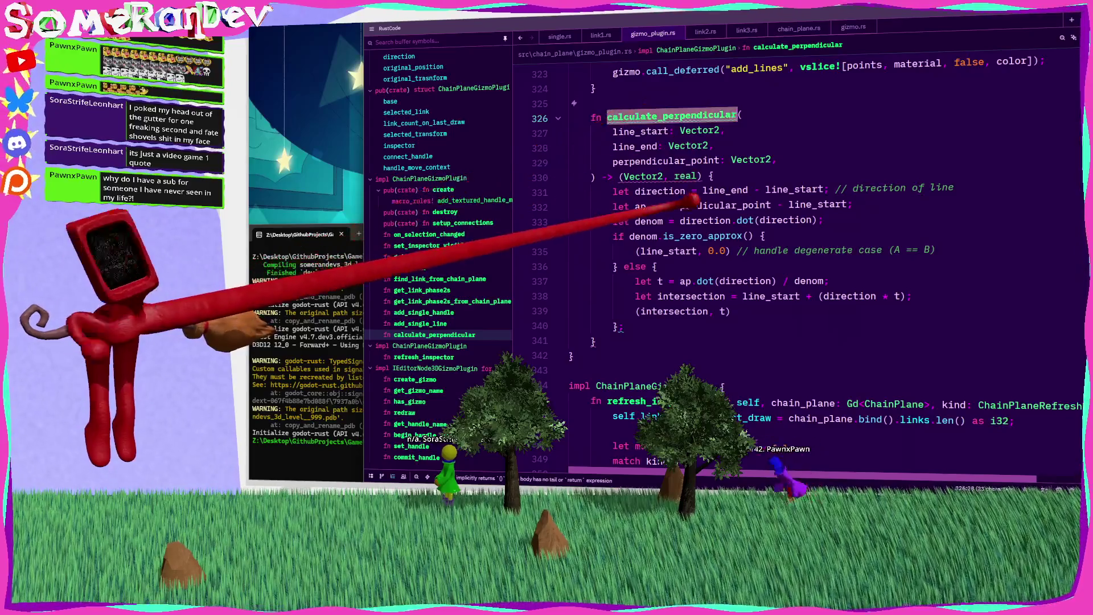
left_click(642, 324)
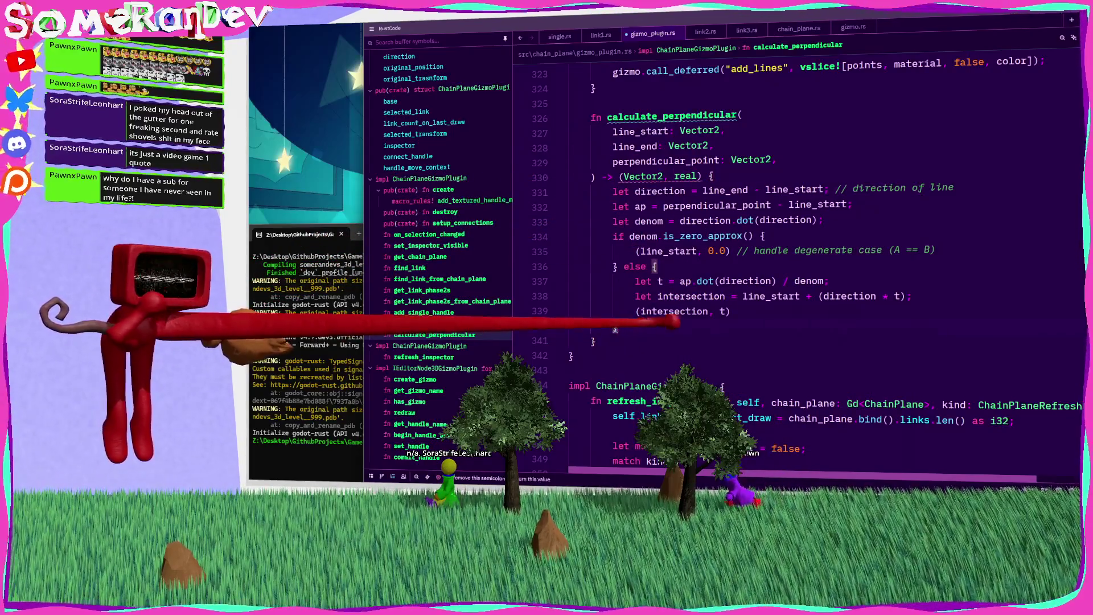
double_click(706, 116)
scroll(684, 245, "down", 1)
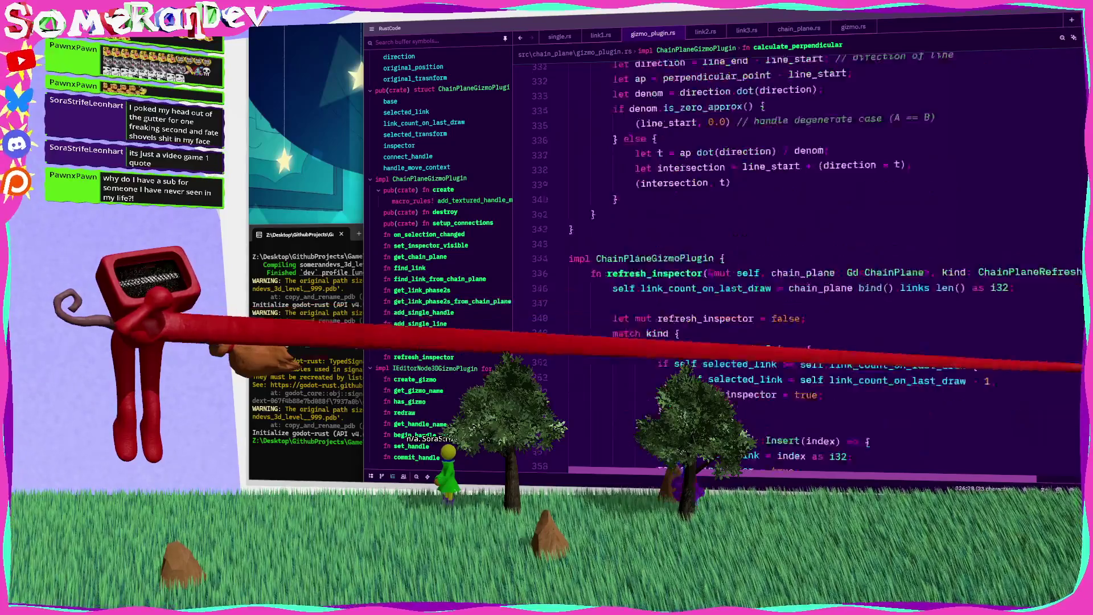
Add 'let (_, ratio) = Self::calculate_perpendicular(...)' with the line_a_start unprojection as first argument
key("alt+Left")
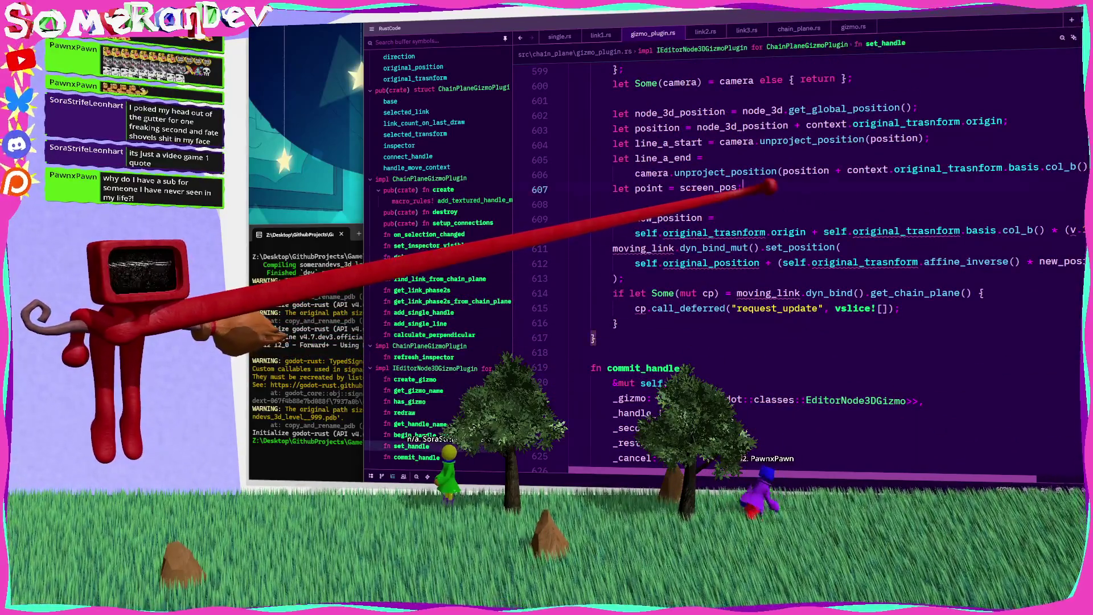
key("Return")
key("Return")
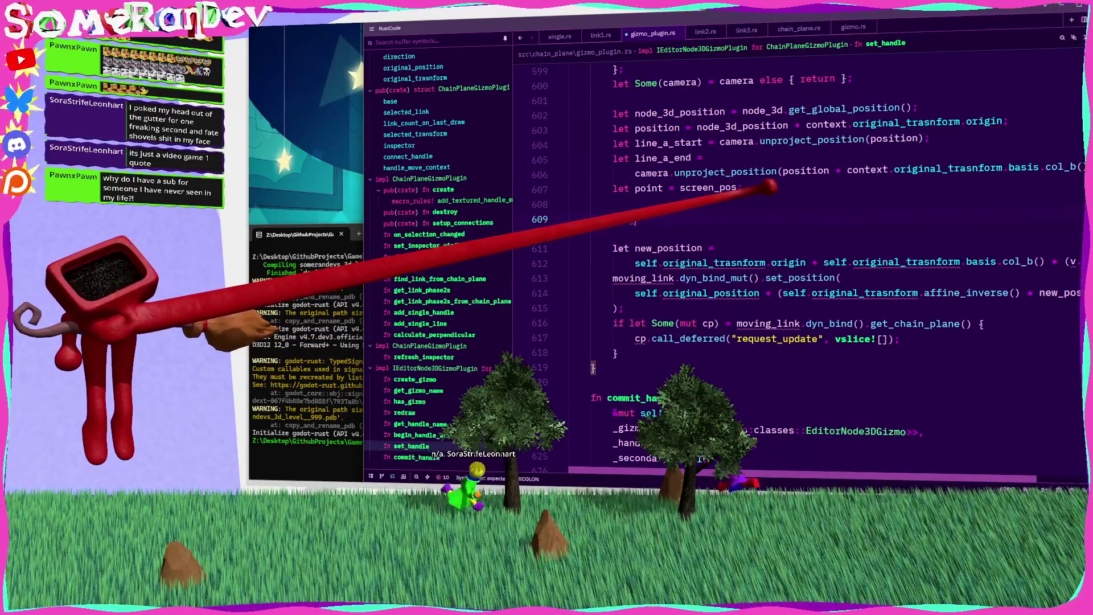
type("ratio) = Self:")
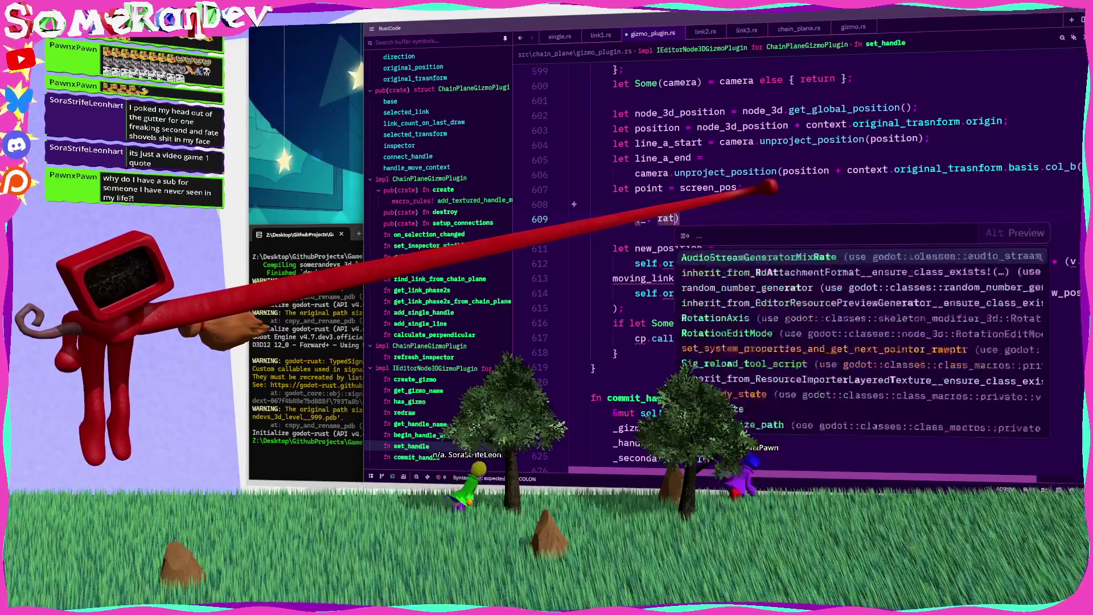
type(":calc")
key("Return")
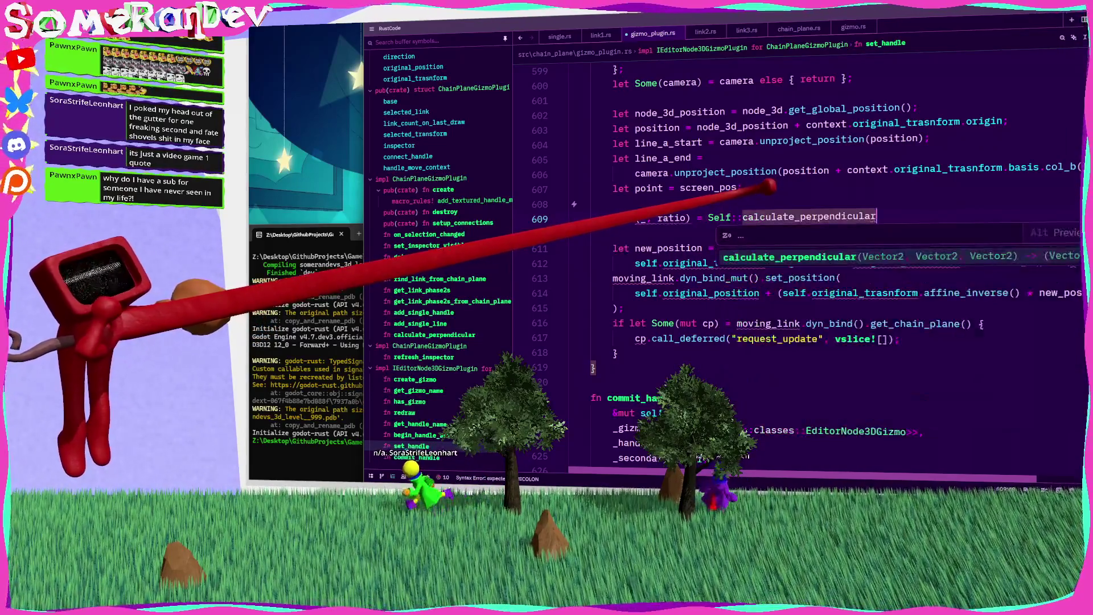
key("Up")
key("Up")
key("Up")
key("ctrl+shift+Right")
key("ctrl+shift+Right")
key("ctrl+shift+Right")
key("BackSpace")
key("Down")
key("Down")
key("Down")
type("camera.unproject_position(position)")
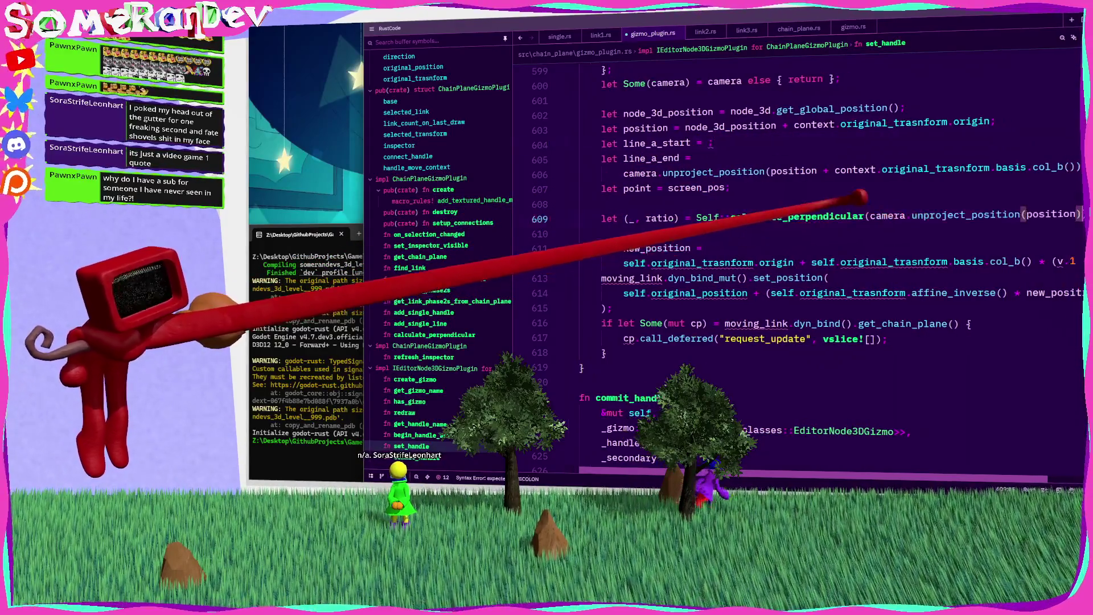
Pass the line_a_end unprojection plus context.original_trasnform.basis.col_b(), then delete the old line_a and point lines
key("shift+Up")
key("shift+Home")
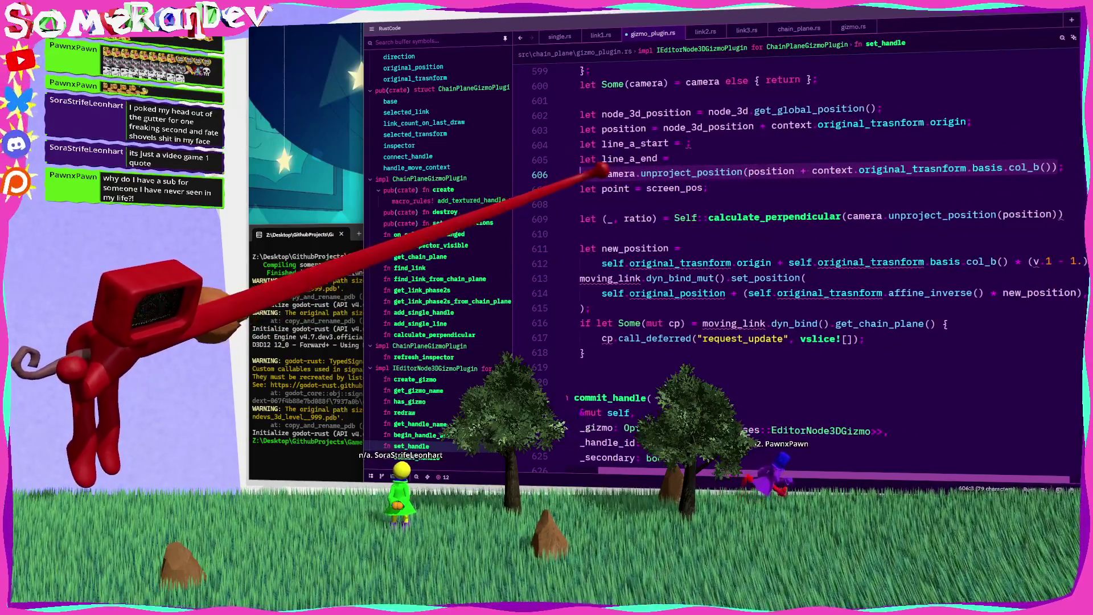
type("+ context.original_trasnform.basis.col_b()")
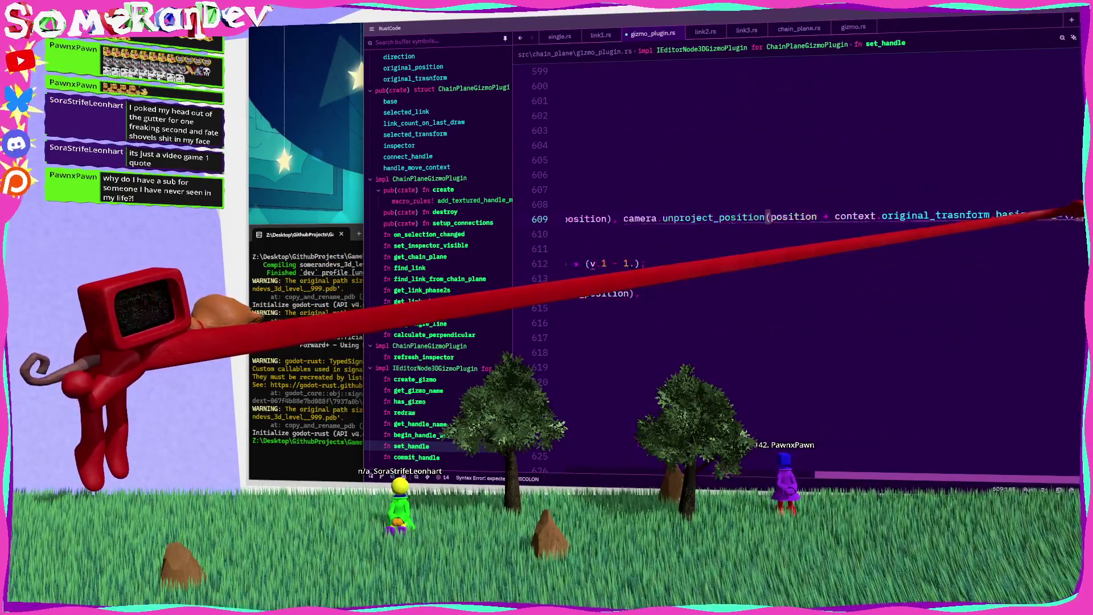
key("Escape")
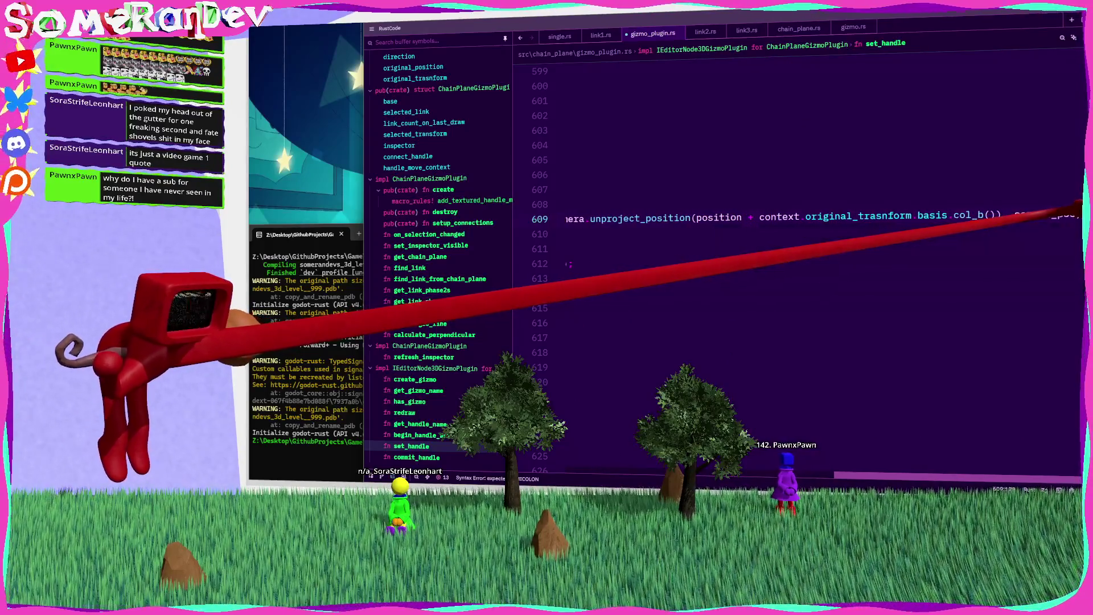
scroll(797, 256, "left", 10)
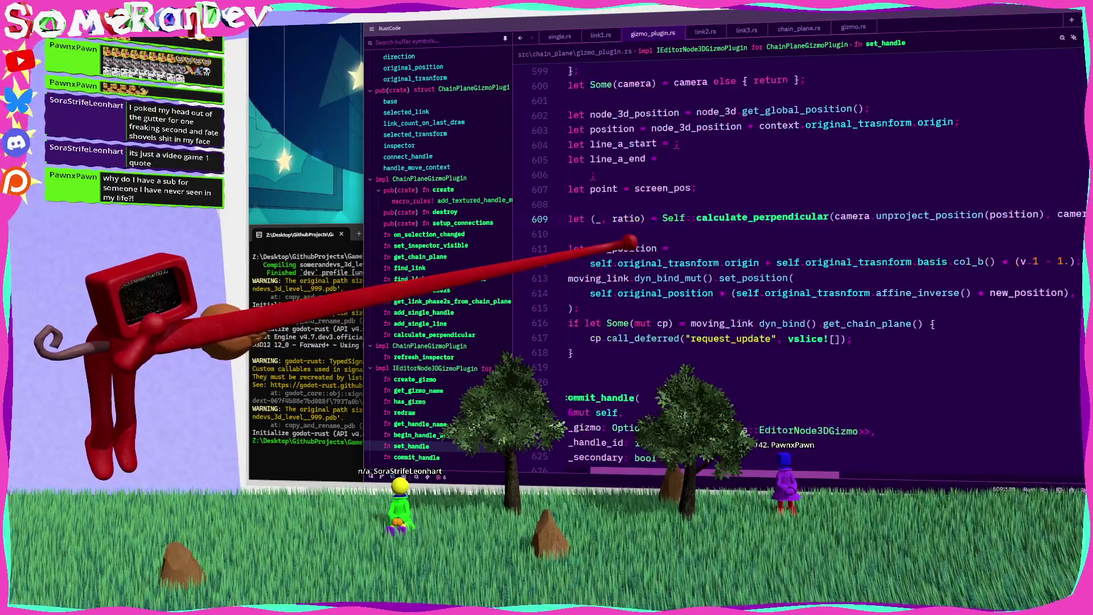
key("shift+Up")
key("shift+Up")
key("shift+Up")
key("BackSpace")
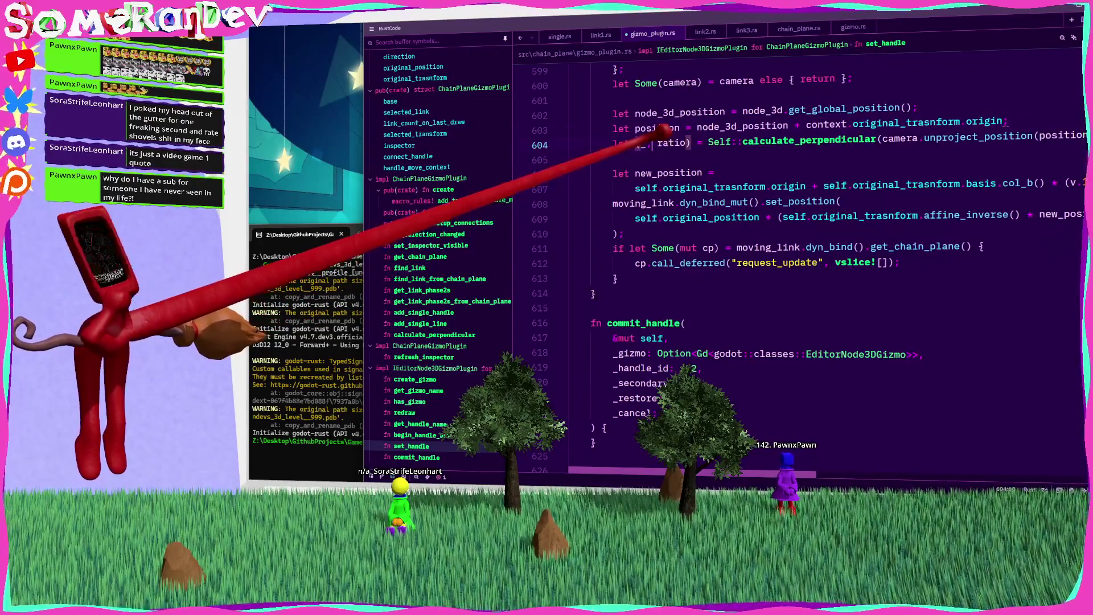
Save to split the calculate_perpendicular call across lines and replace v.1 with ratio
key("ctrl+s")
scroll(785, 245, "up", 1)
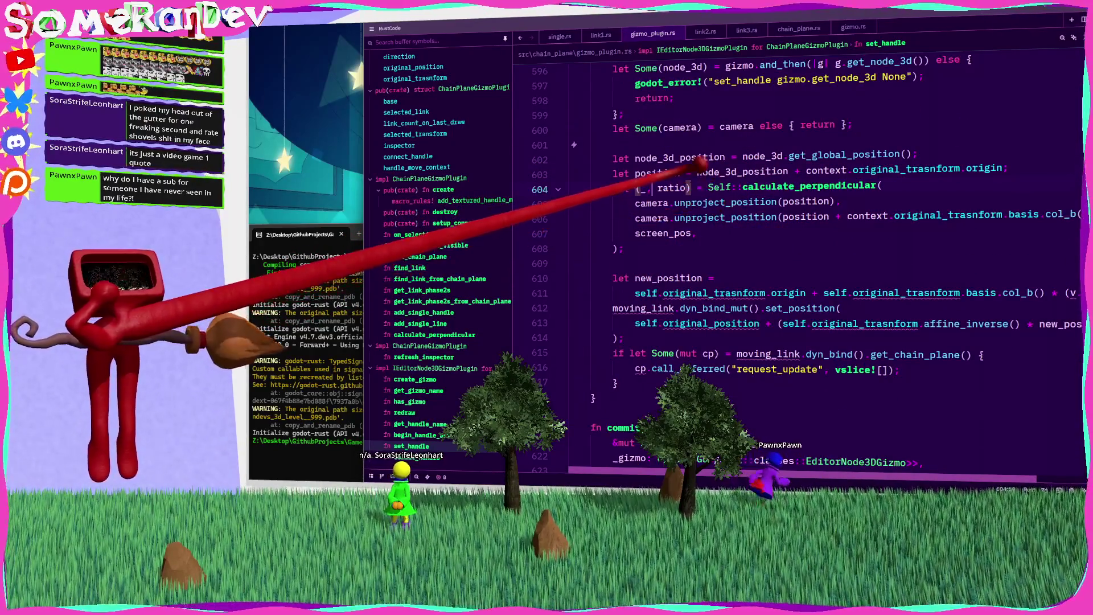
scroll(798, 256, "down", 2)
scroll(798, 256, "right", 2)
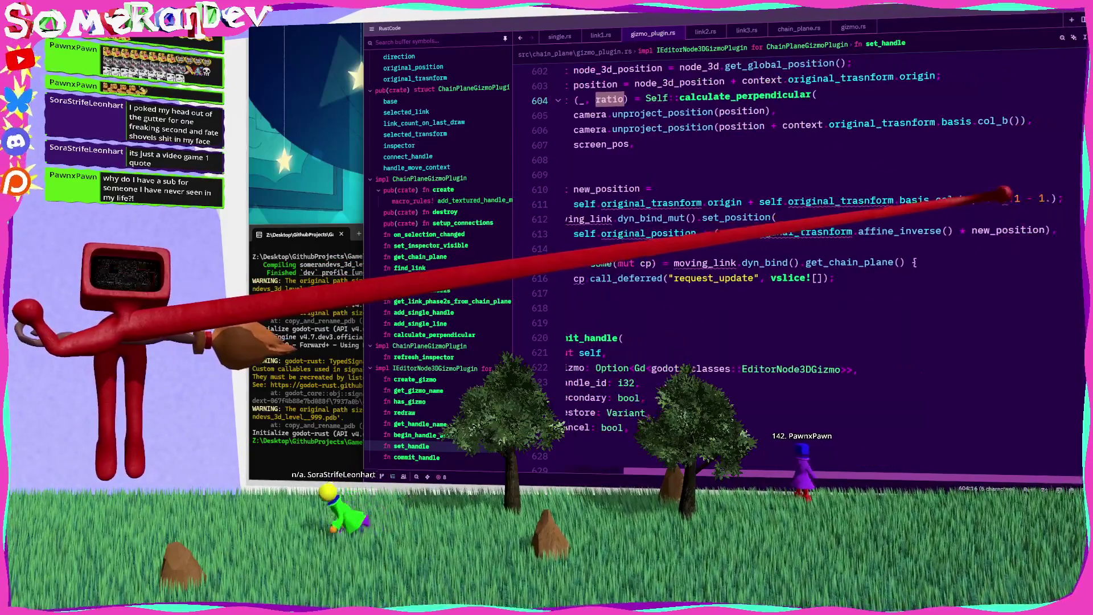
type("ratio")
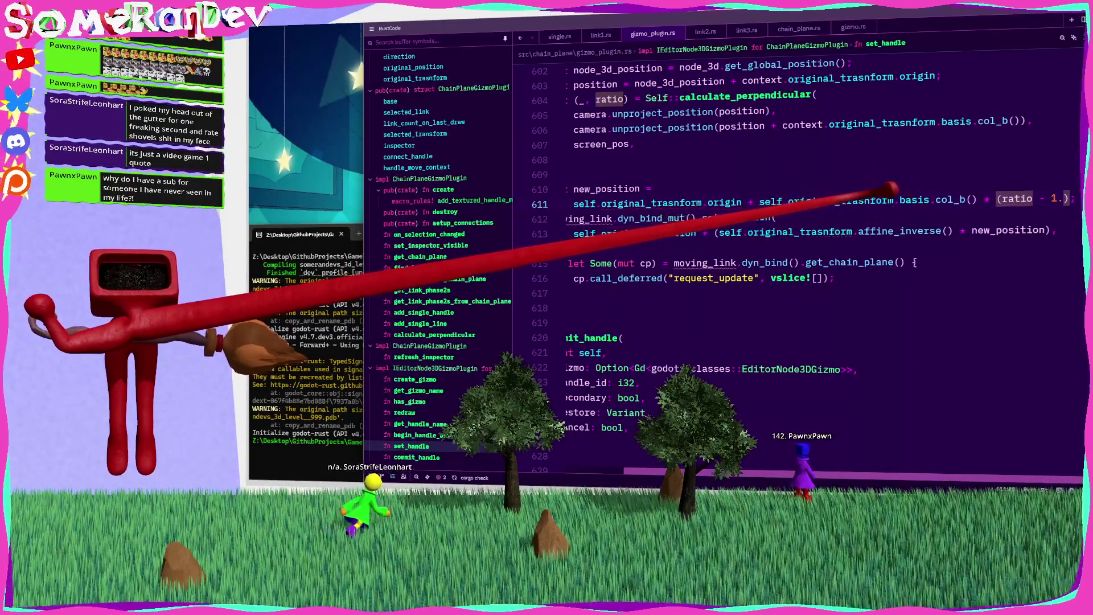
scroll(574, 174, "left", 2)
Change both 'self' references on line 611 to 'context'
left_click(766, 202)
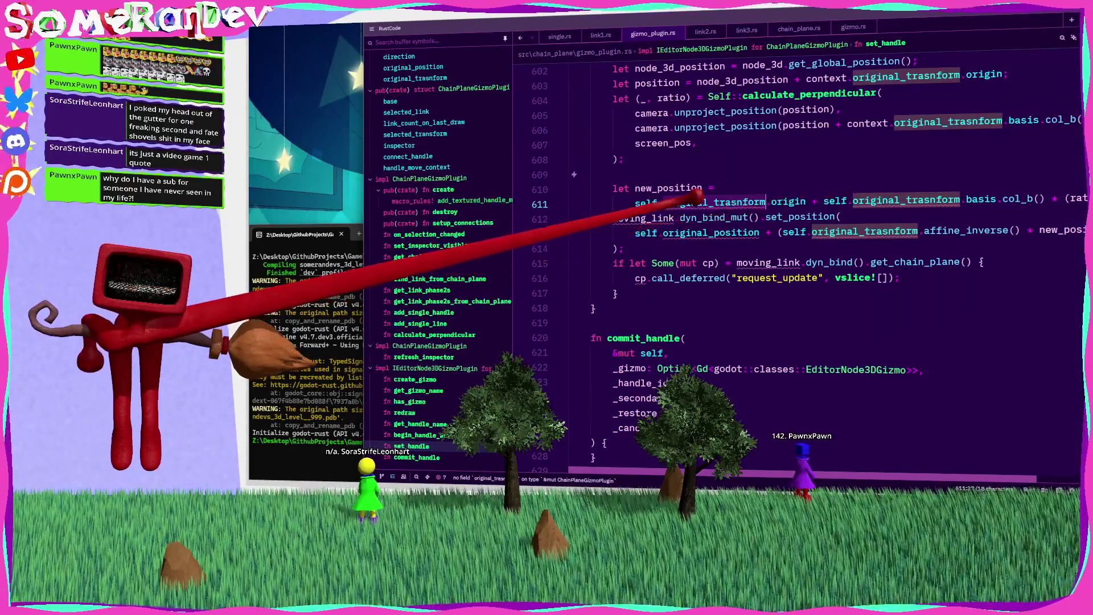
double_click(646, 203)
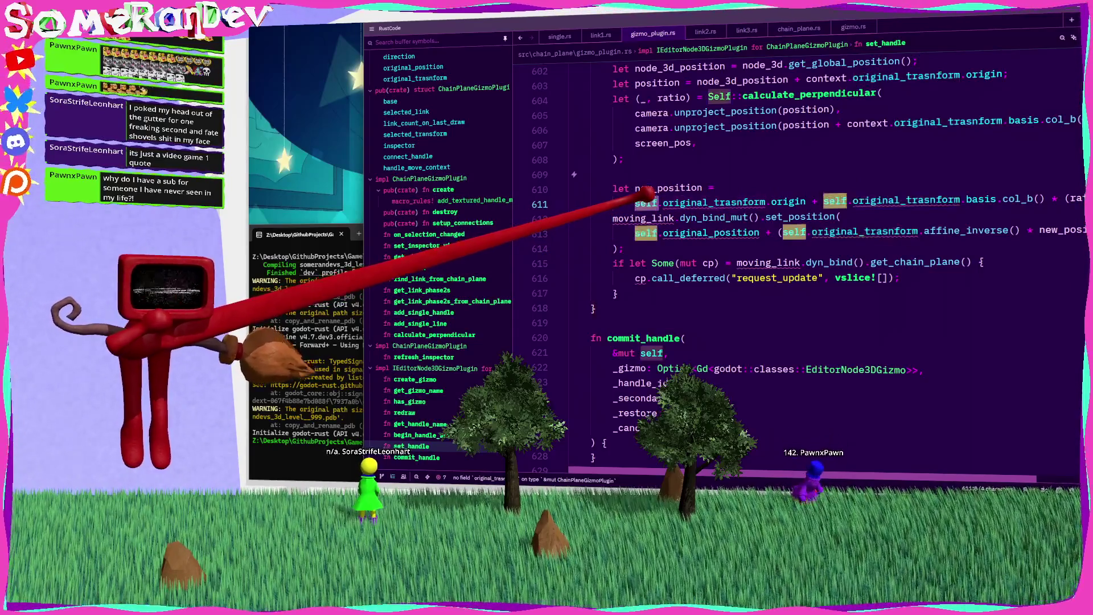
type("context")
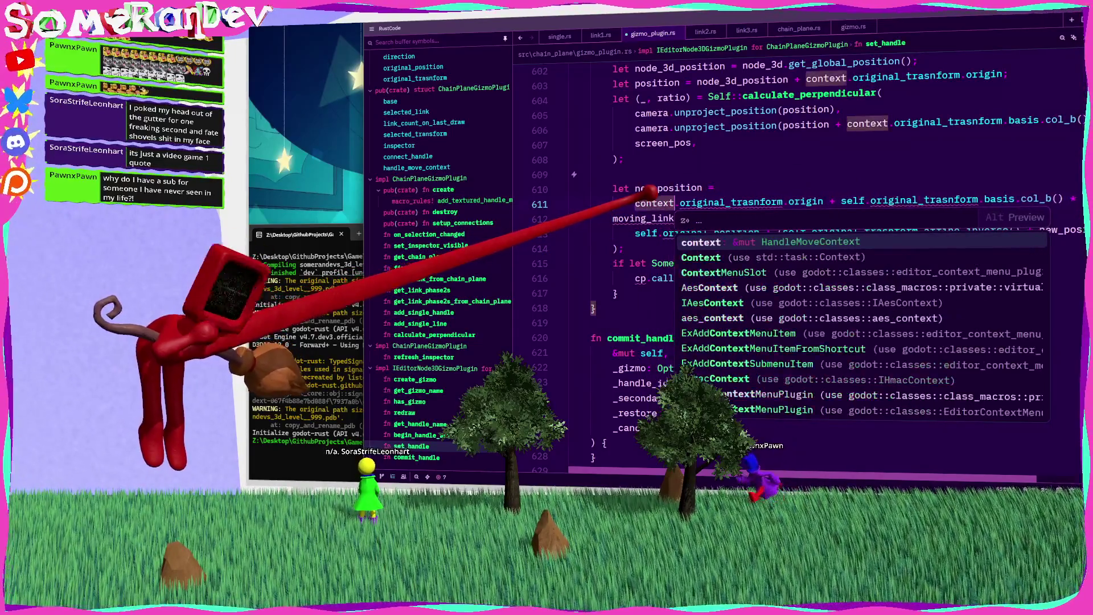
double_click(853, 200)
type("context")
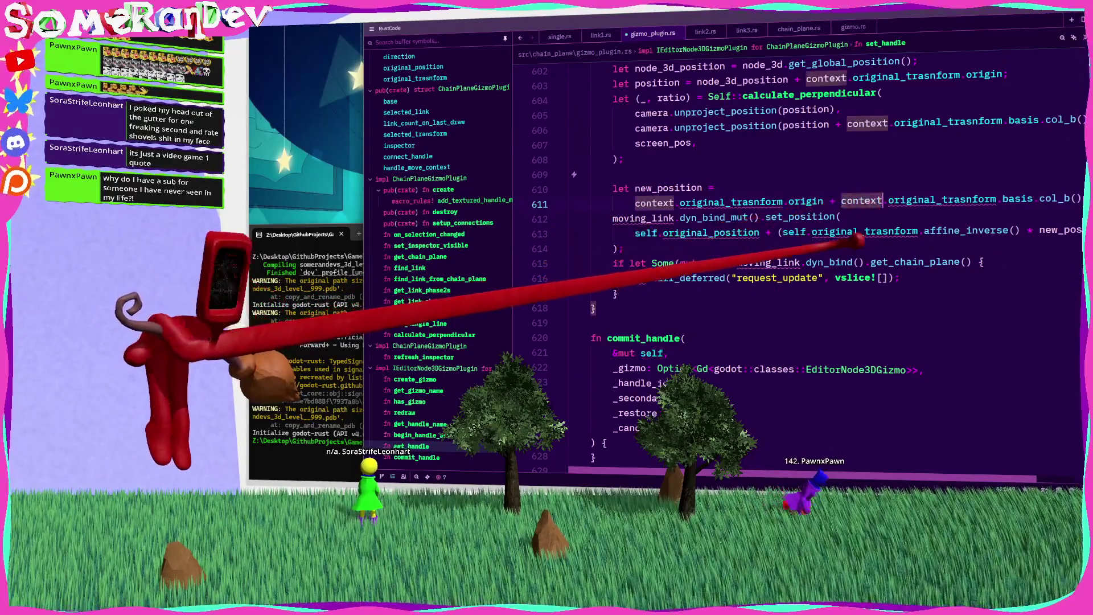
mouse_move(826, 230)
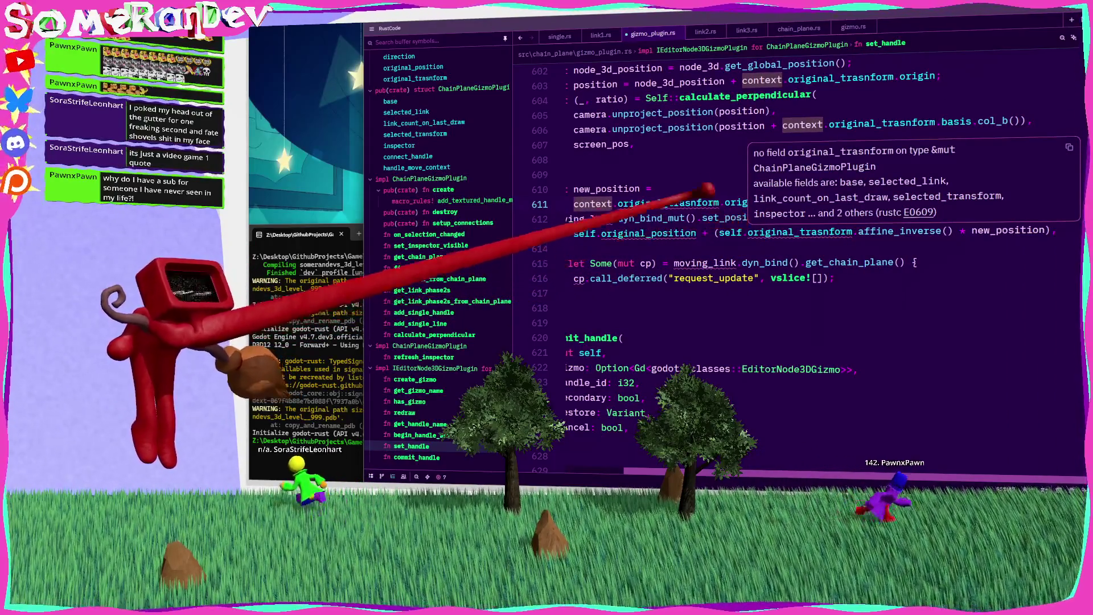
left_click(701, 183)
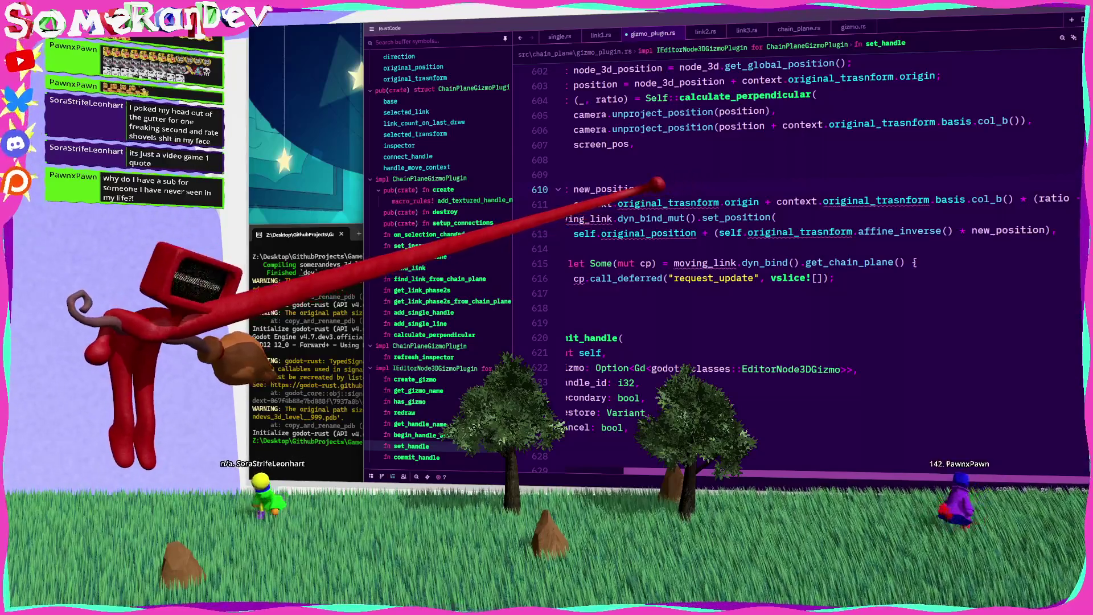
scroll(649, 179, "left", 2)
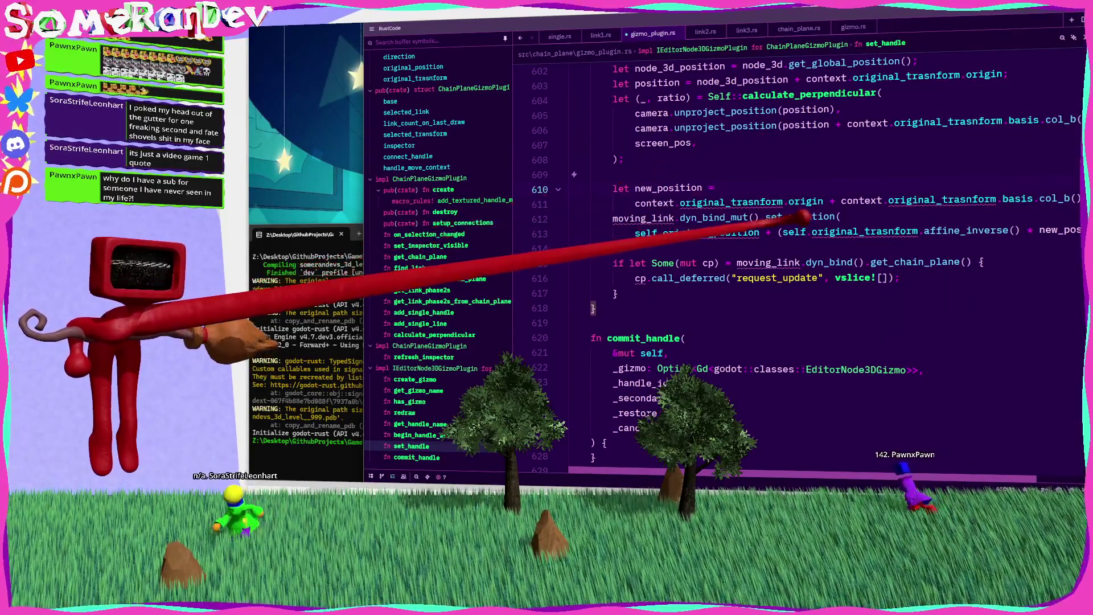
mouse_move(707, 199)
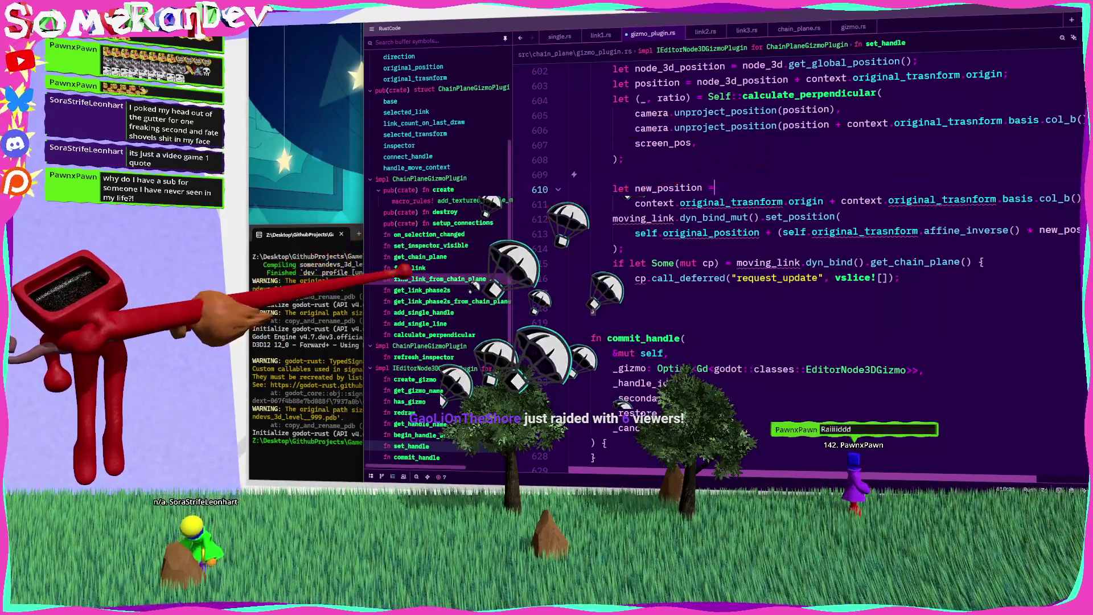
Review the new_position line using context.original_trasnform origin plus basis col_b() * (ratio - 1.)
mouse_move(632, 218)
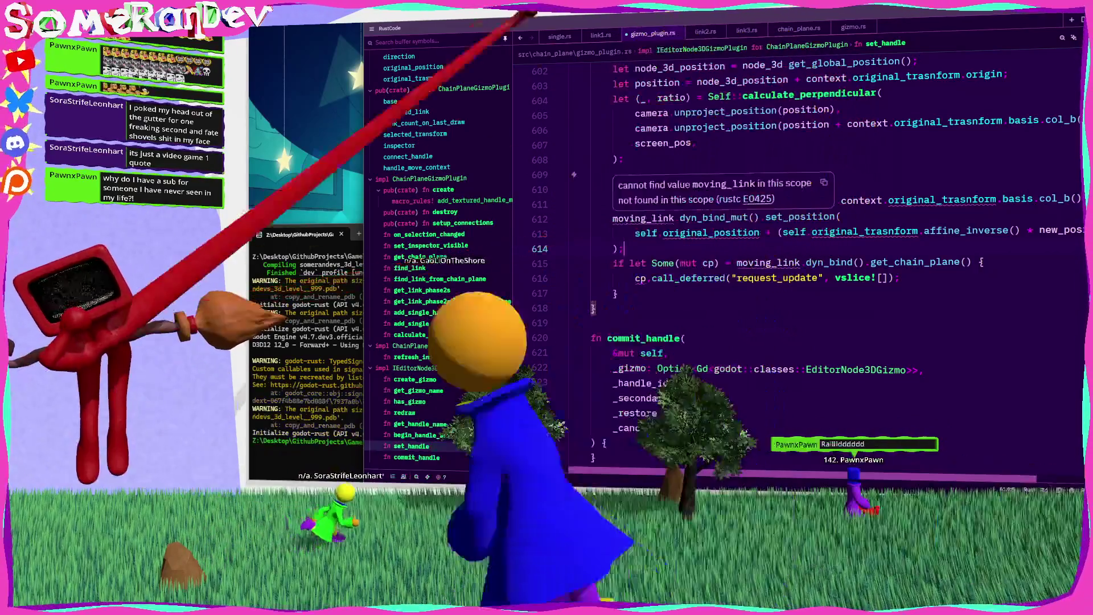
mouse_move(706, 233)
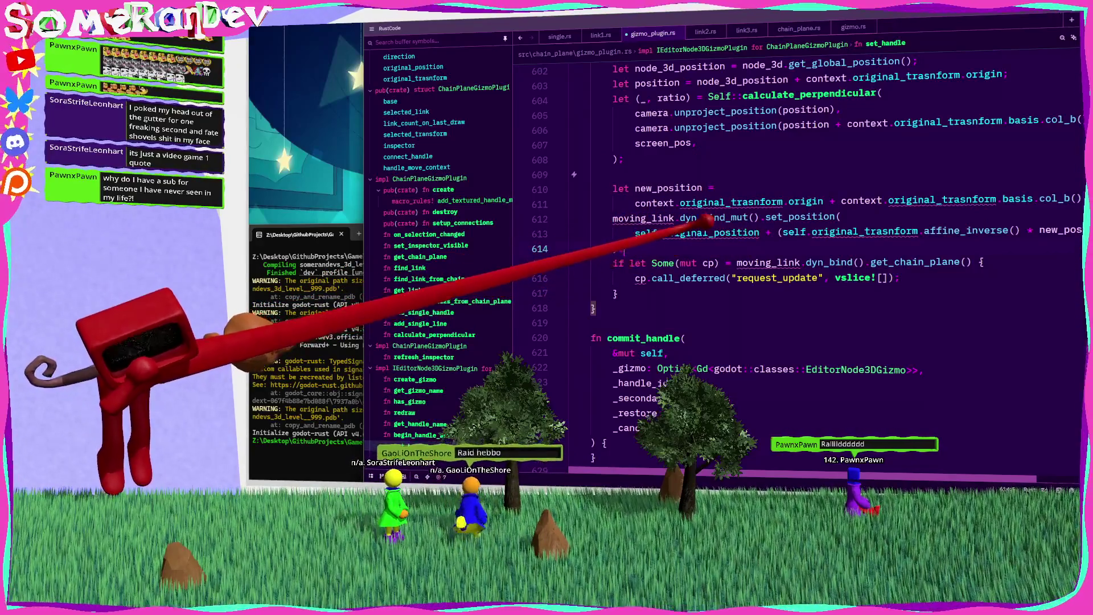
scroll(722, 226, "right", 3)
scroll(722, 227, "left", 3)
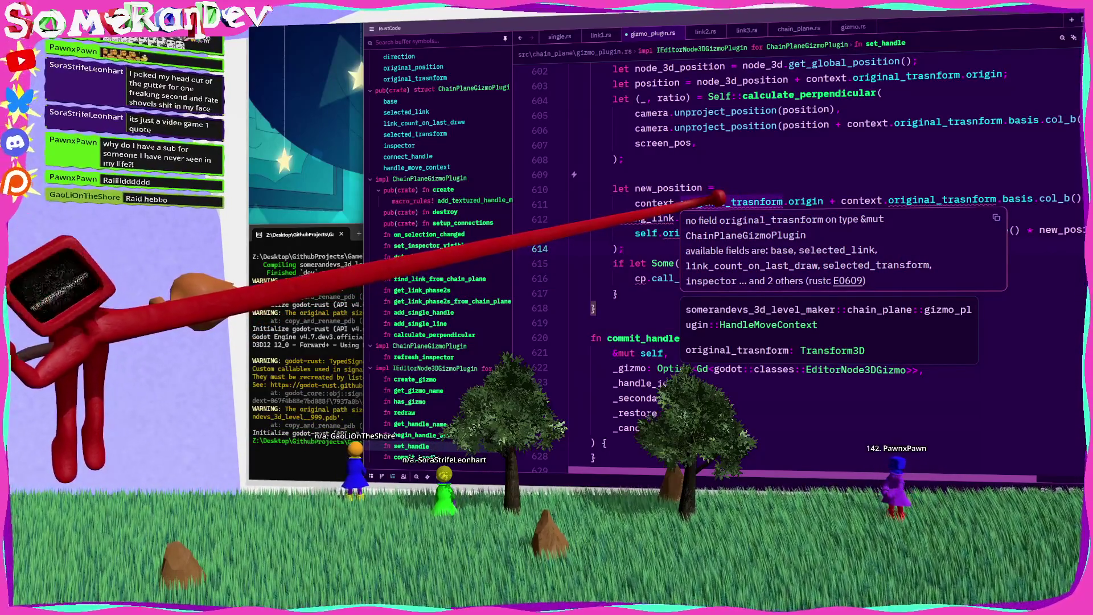
Save to reformat, then correct the HandleMoveContext field to original_transform in its struct definition
left_click(740, 201)
key("ctrl+s")
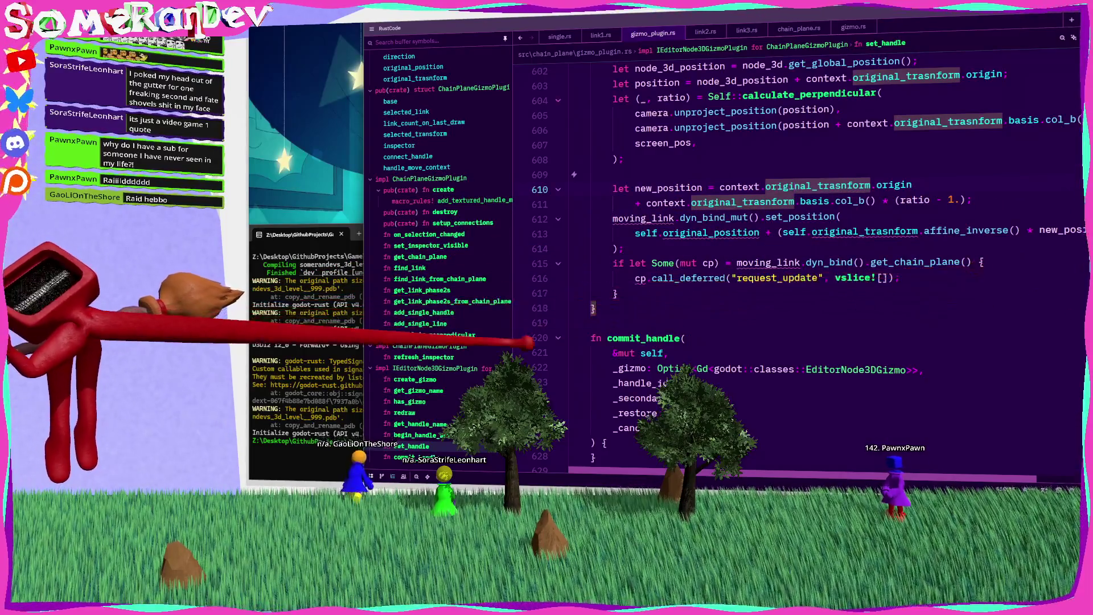
scroll(427, 175, "up", 5)
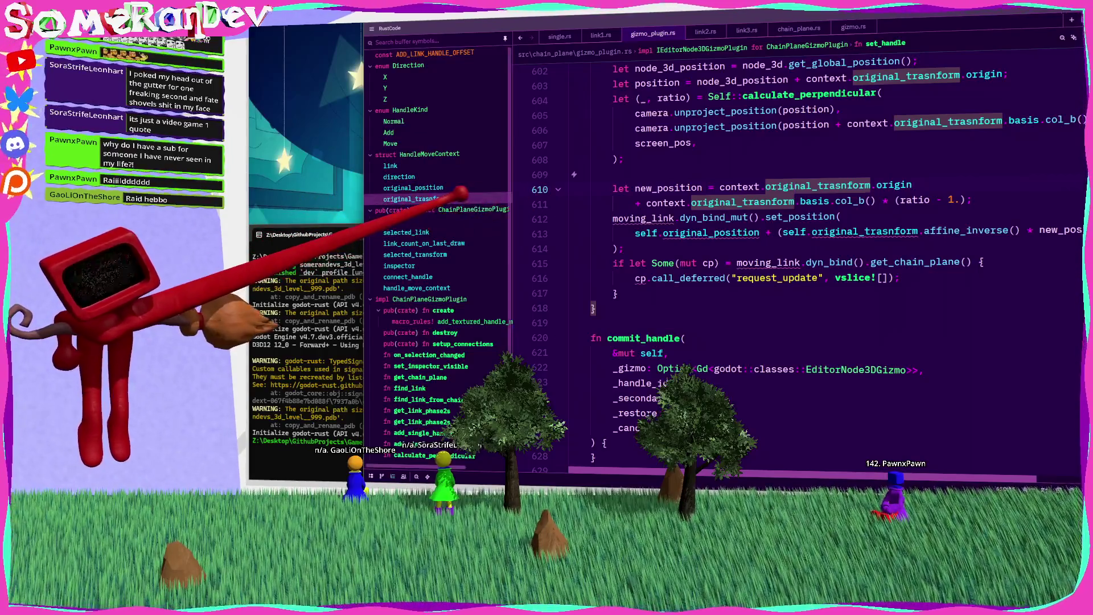
left_click(460, 194)
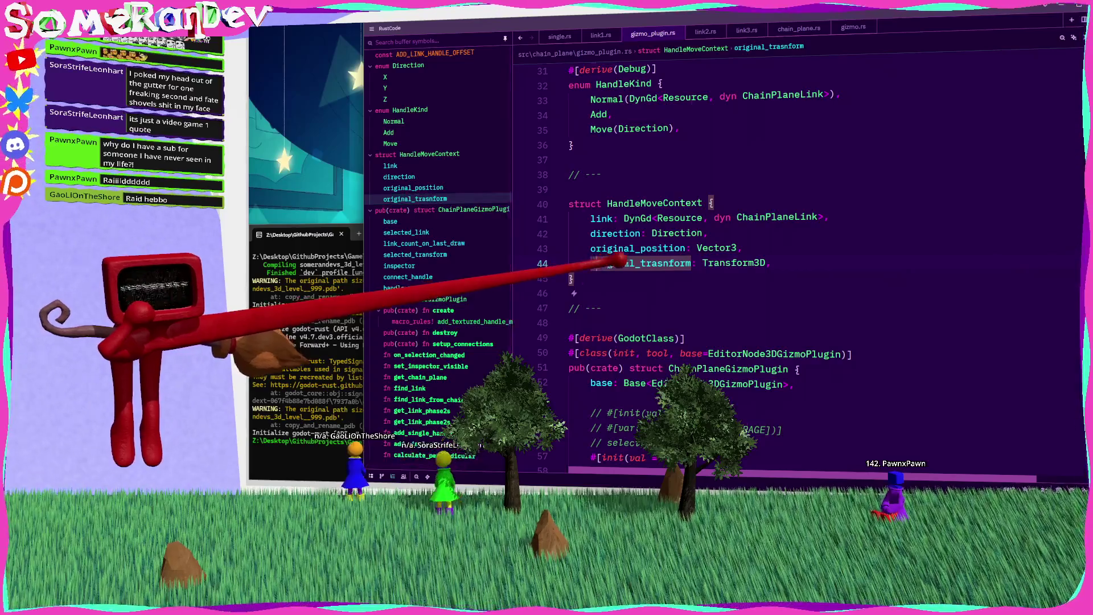
left_click_drag(652, 263, 678, 266)
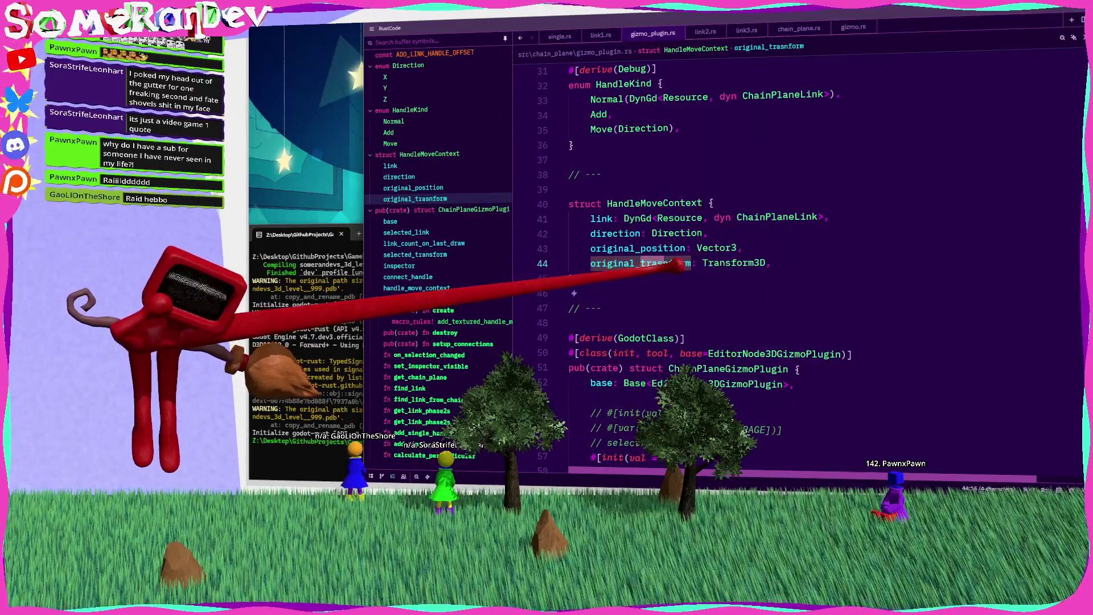
mouse_move(678, 265)
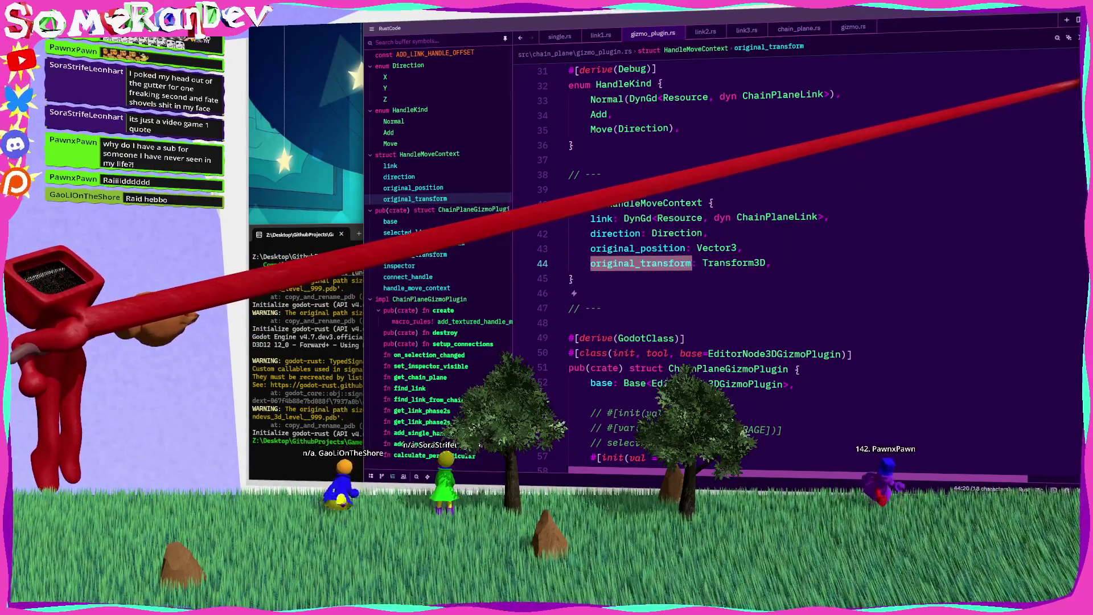
Check the begin_handle_action initializer and retype original_transform on line 610, then save
scroll(797, 256, "down", 20)
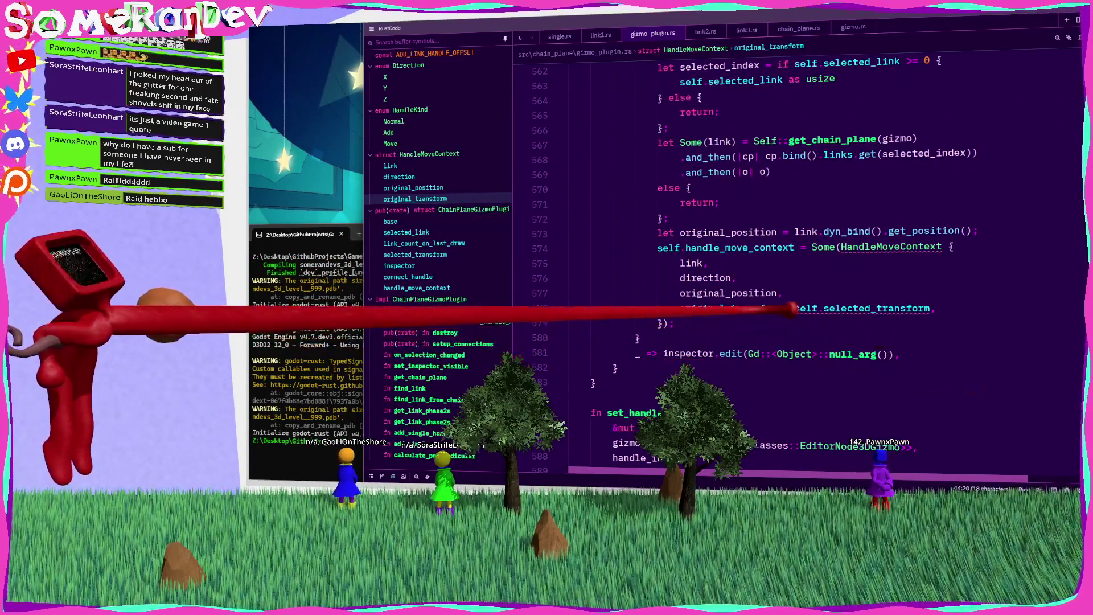
left_click(782, 308)
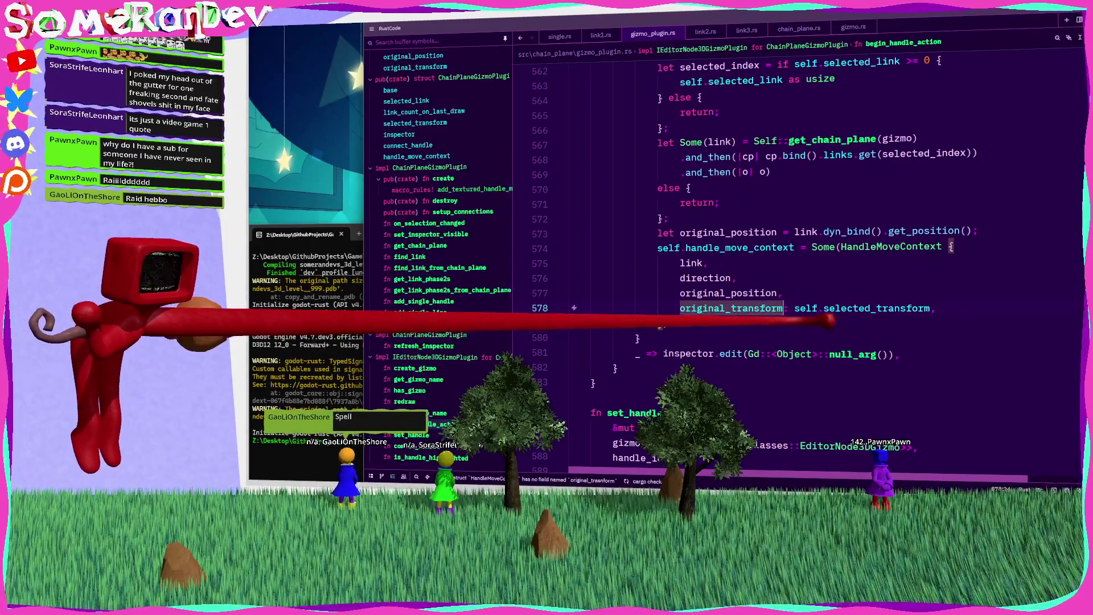
scroll(798, 256, "down", 12)
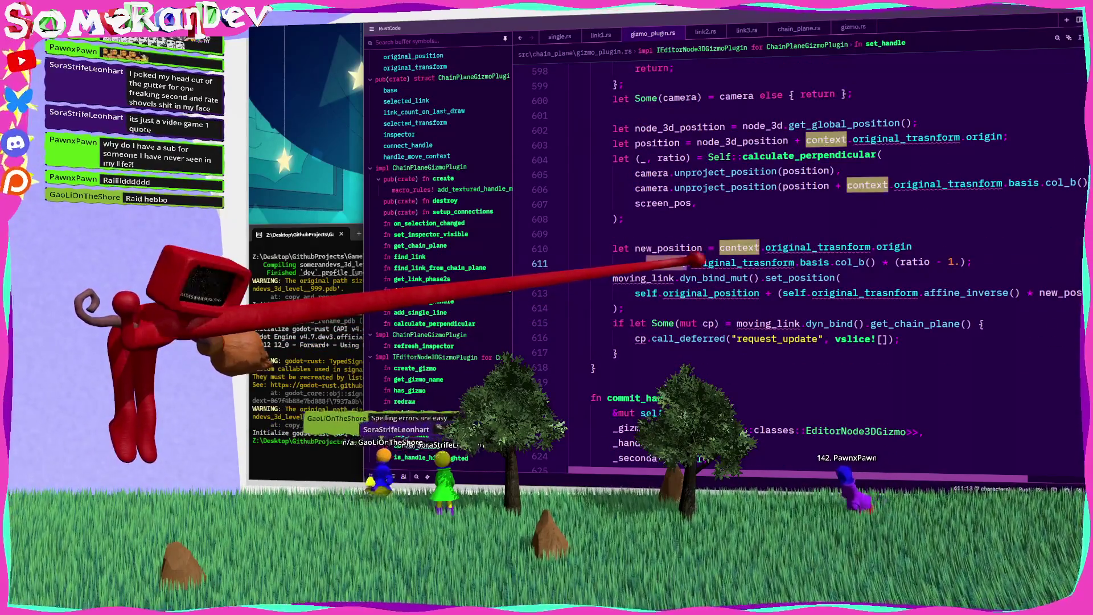
double_click(832, 247)
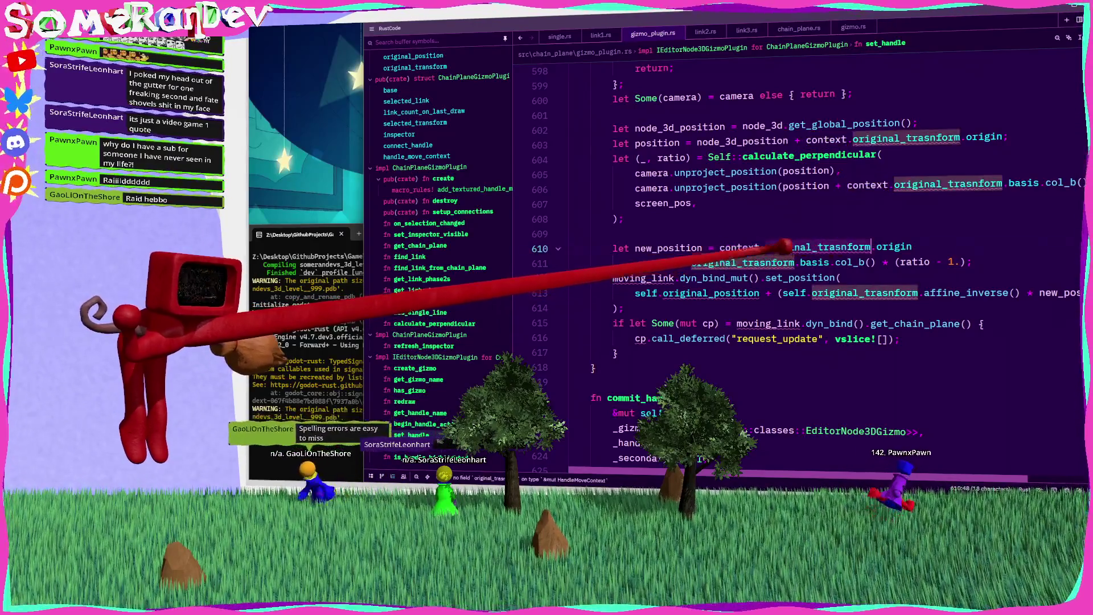
type("original_transform")
key("ctrl+s")
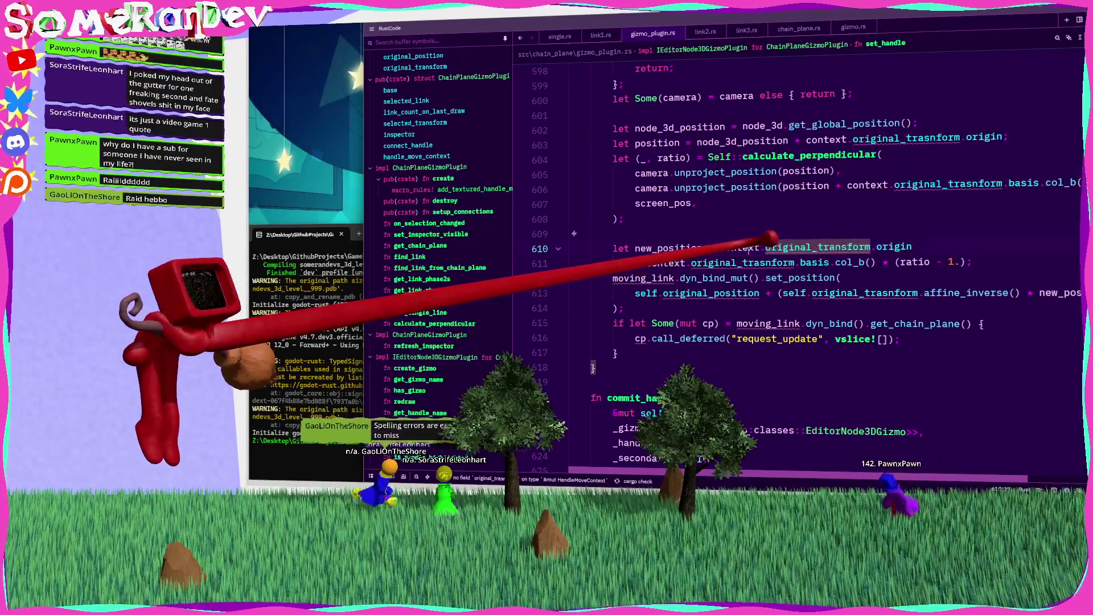
Use original_transform on line 611 and context.original_position on line 613
double_click(743, 263)
type("original_transform")
left_click(866, 293)
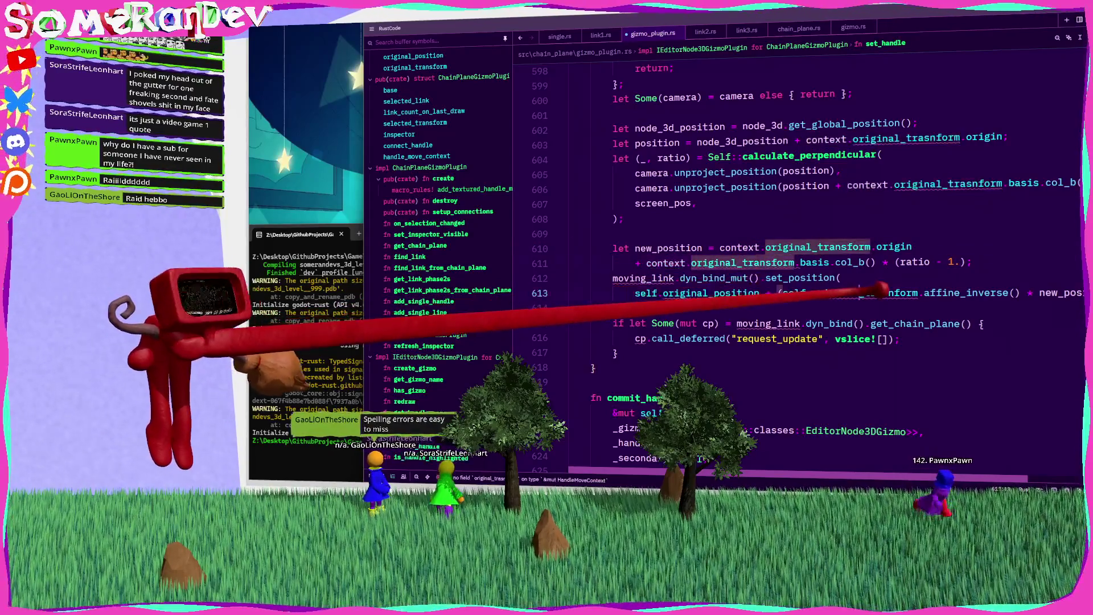
double_click(727, 292)
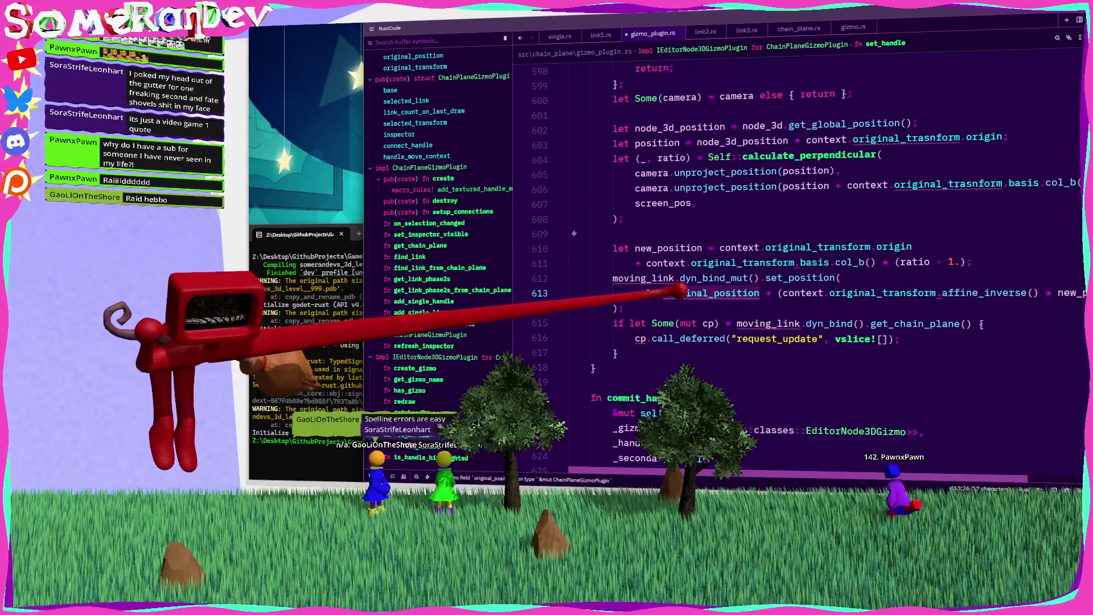
type("context.original_position")
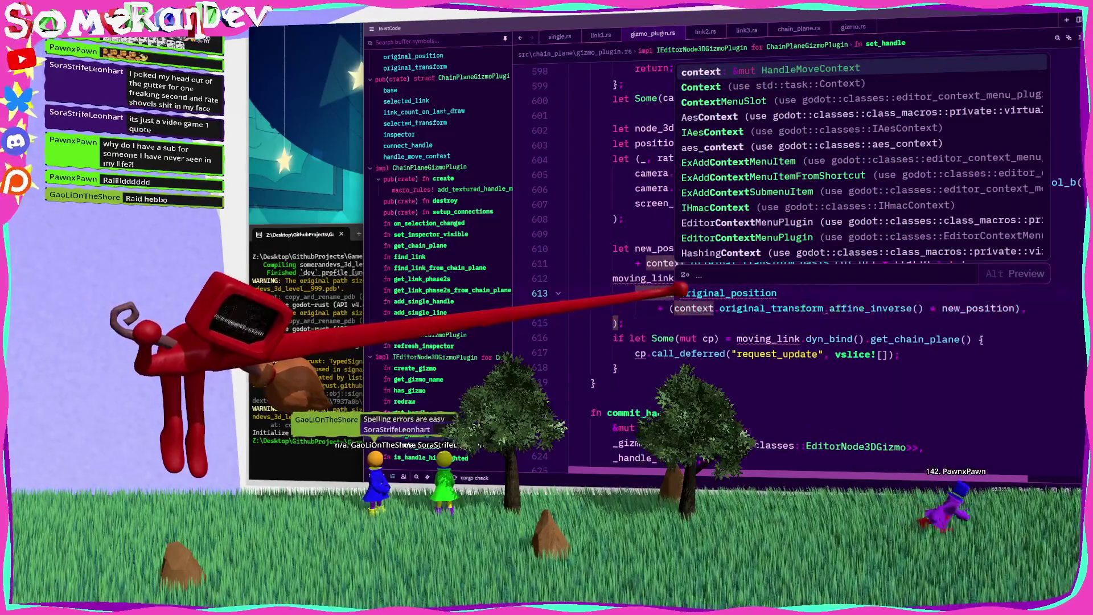
mouse_move(729, 294)
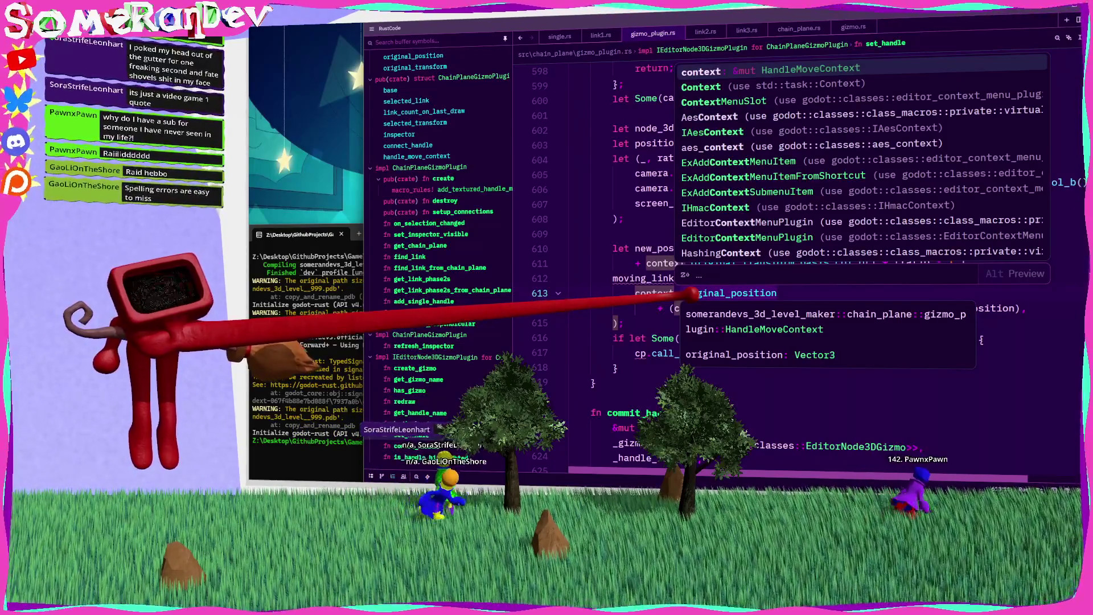
key("Escape")
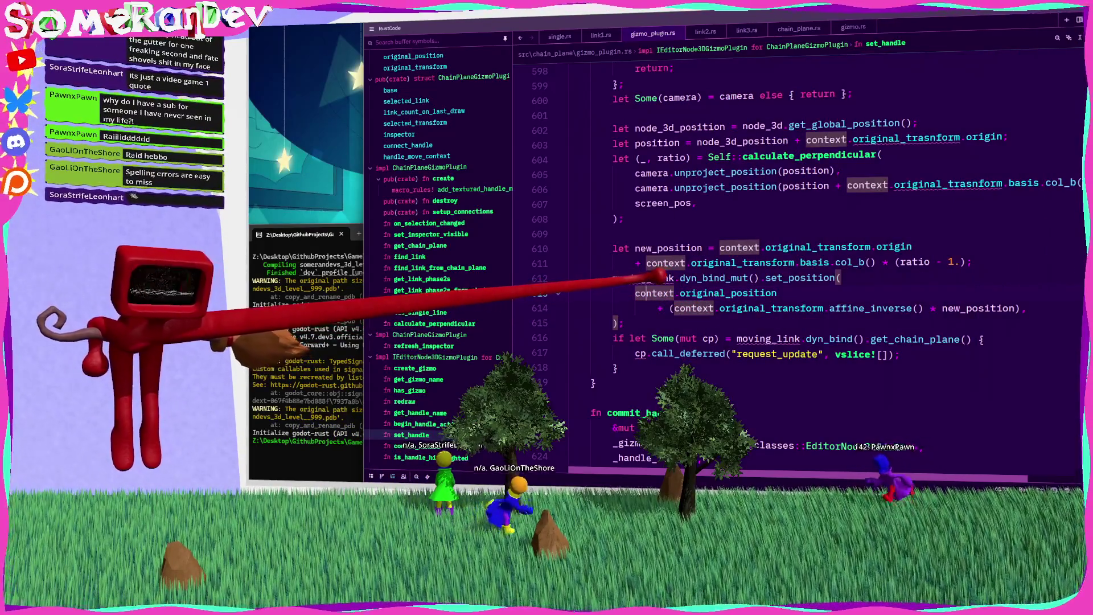
Replace moving_link with context.link in set_handle
left_click(658, 277)
key("BackSpace")
key("BackSpace")
key("BackSpace")
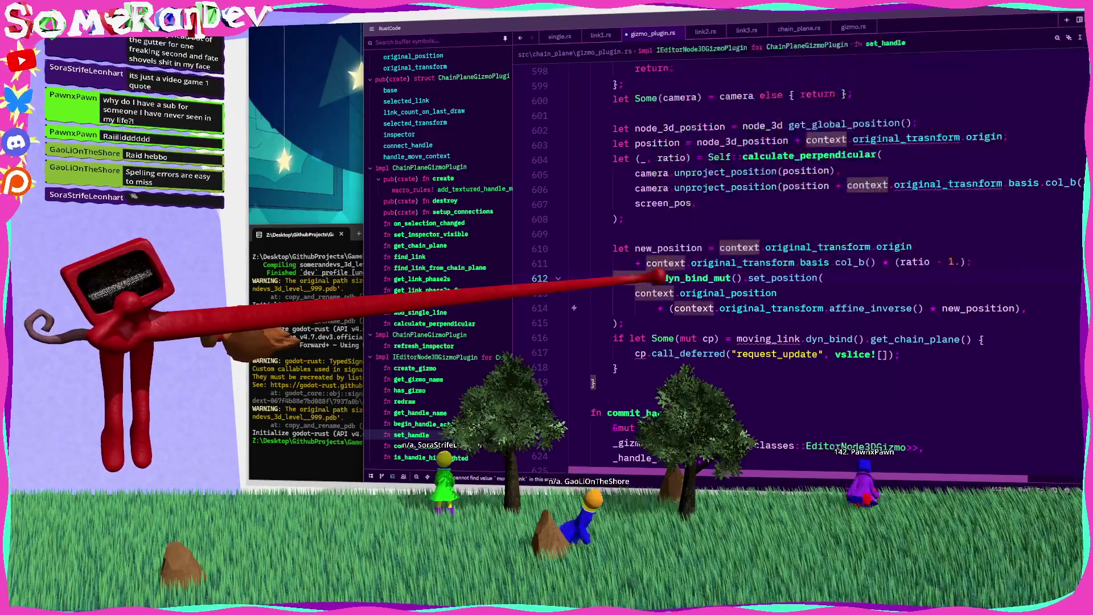
type("link.")
key("Down")
key("Down")
key("Down")
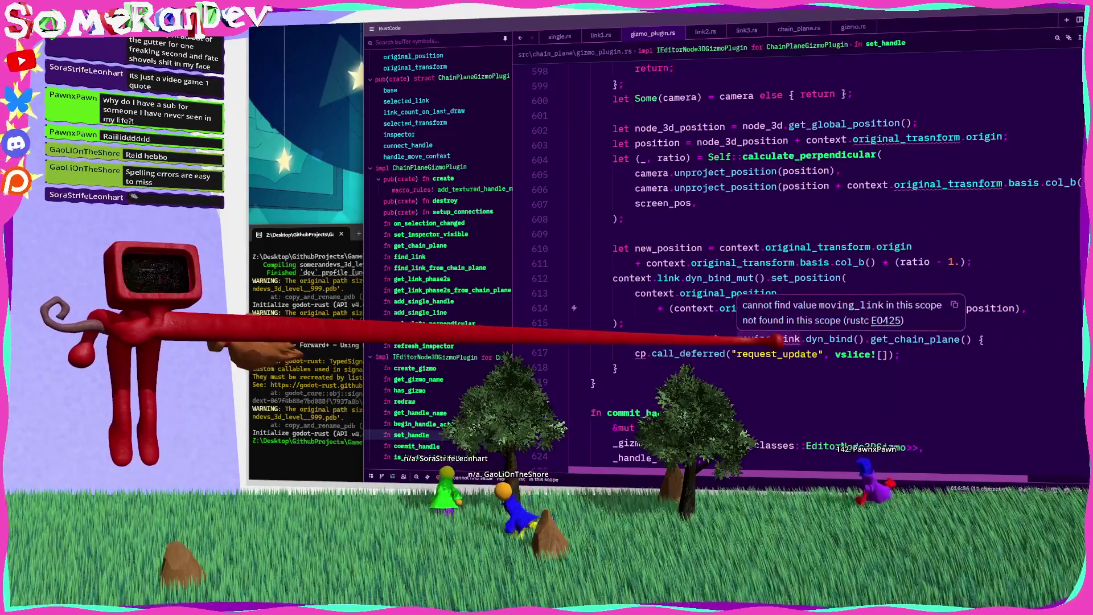
type("context.")
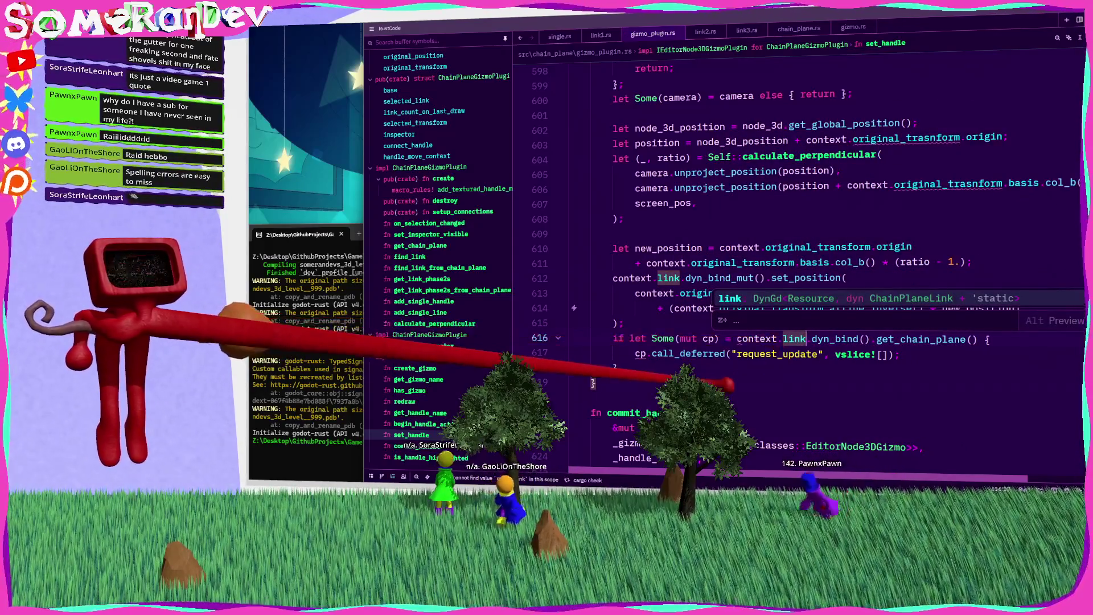
key("Escape")
scroll(797, 256, "up", 3)
scroll(798, 256, "up", 9)
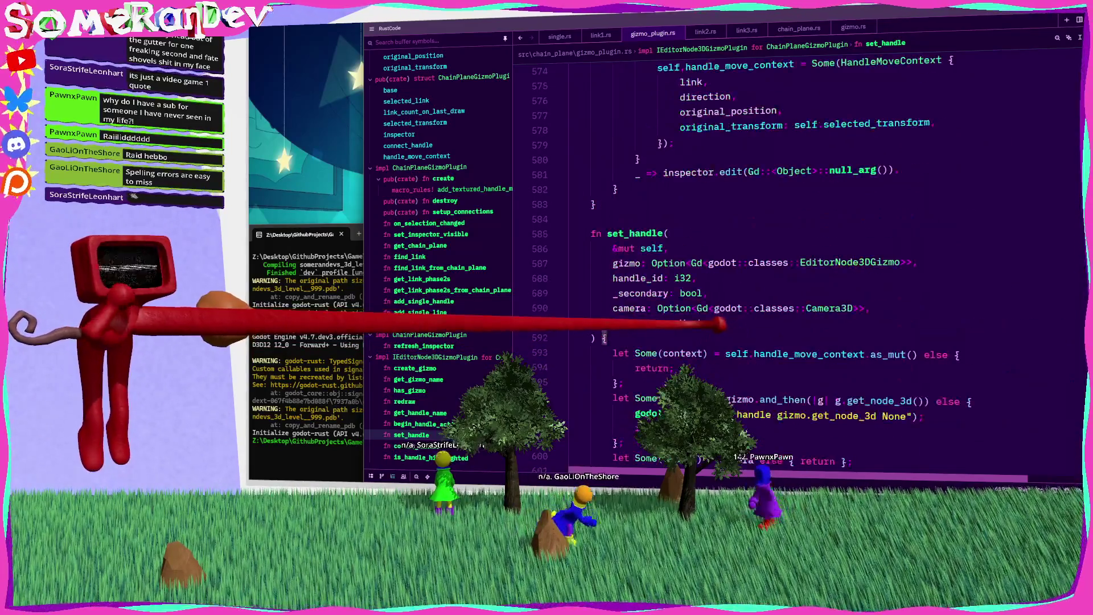
scroll(797, 256, "down", 10)
Rerun cargo build in the terminal to see the remaining compile errors
key("alt+Tab")
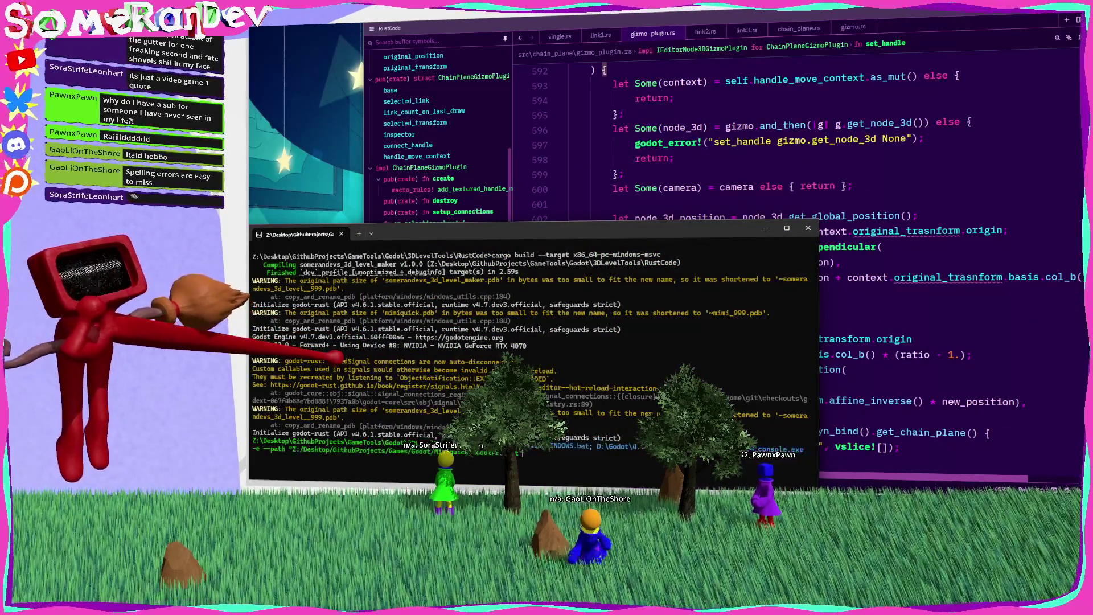
key("Return")
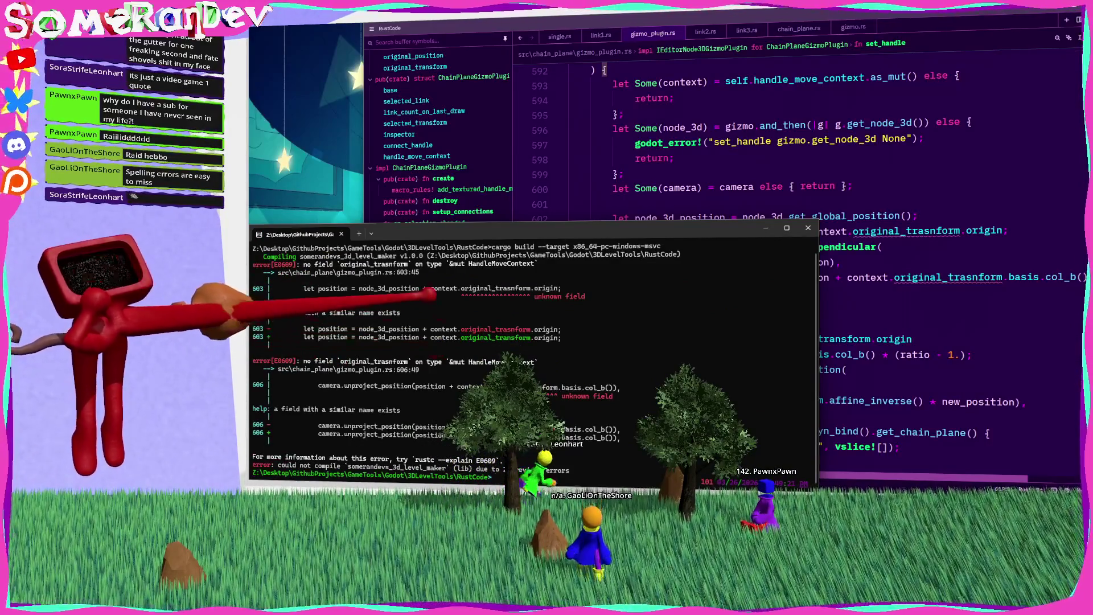
key("alt+Tab")
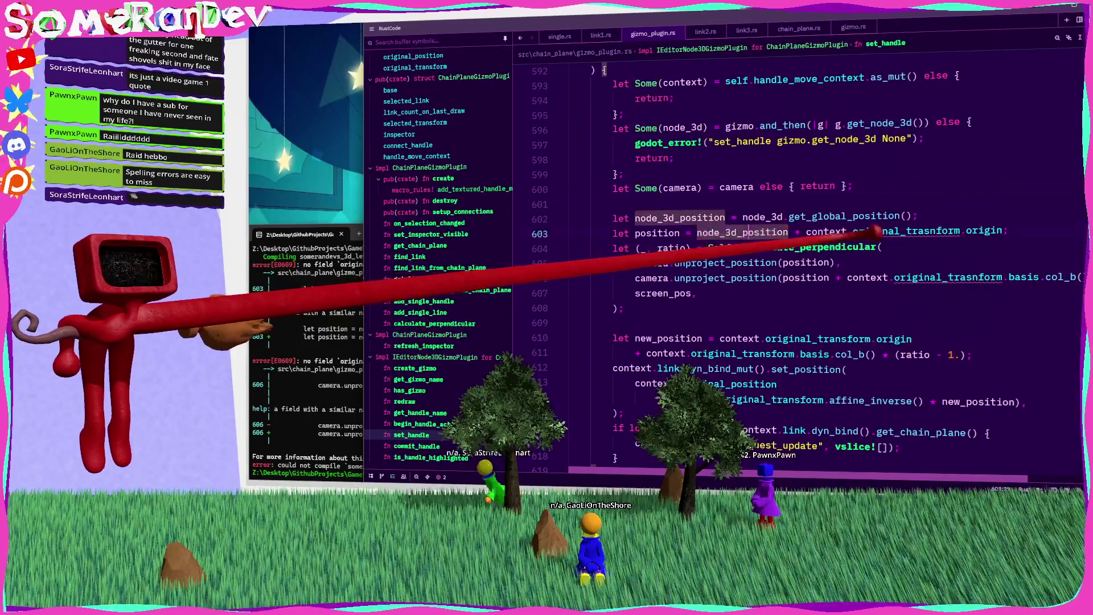
Add 'let original_transform = context.original_transform;' and replace the misspelled original_trasnform references
left_click_drag(961, 231, 806, 231)
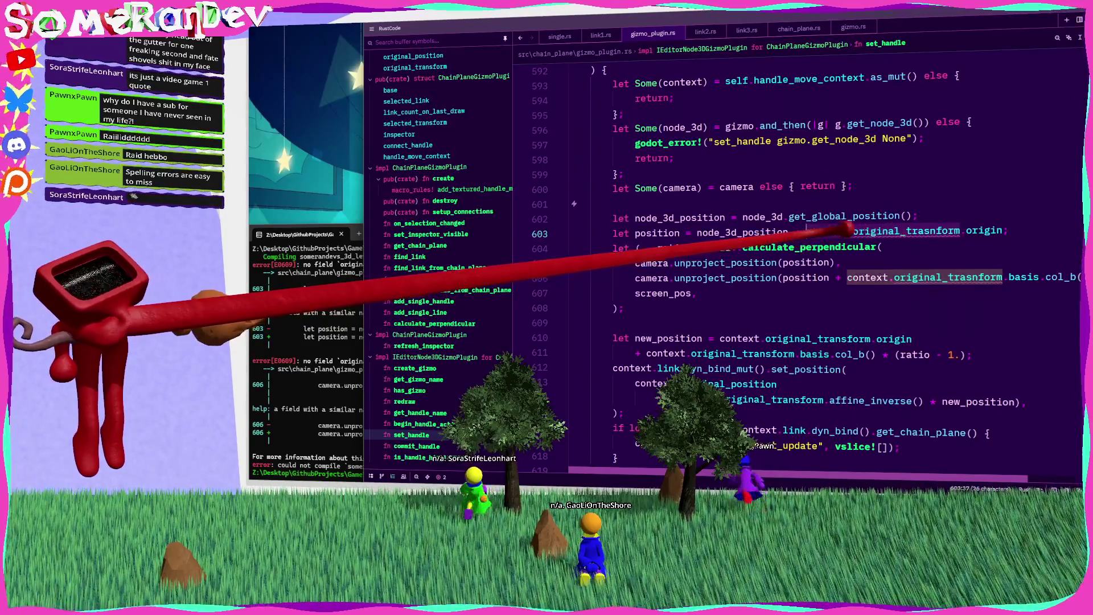
left_click(855, 187)
key("Return")
key("Return")
type("let ")
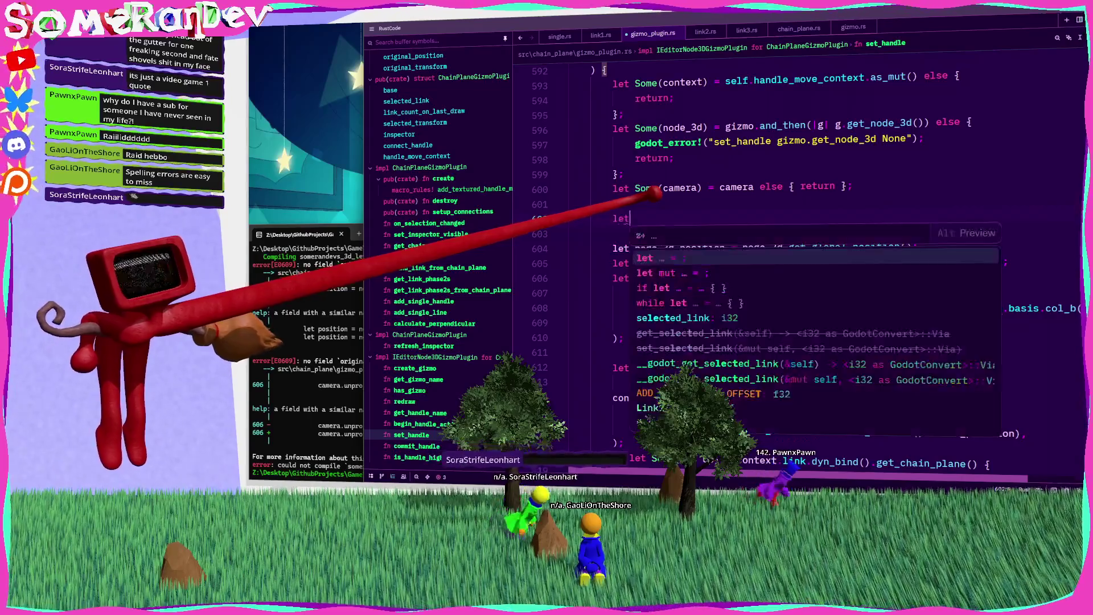
type("original_tran")
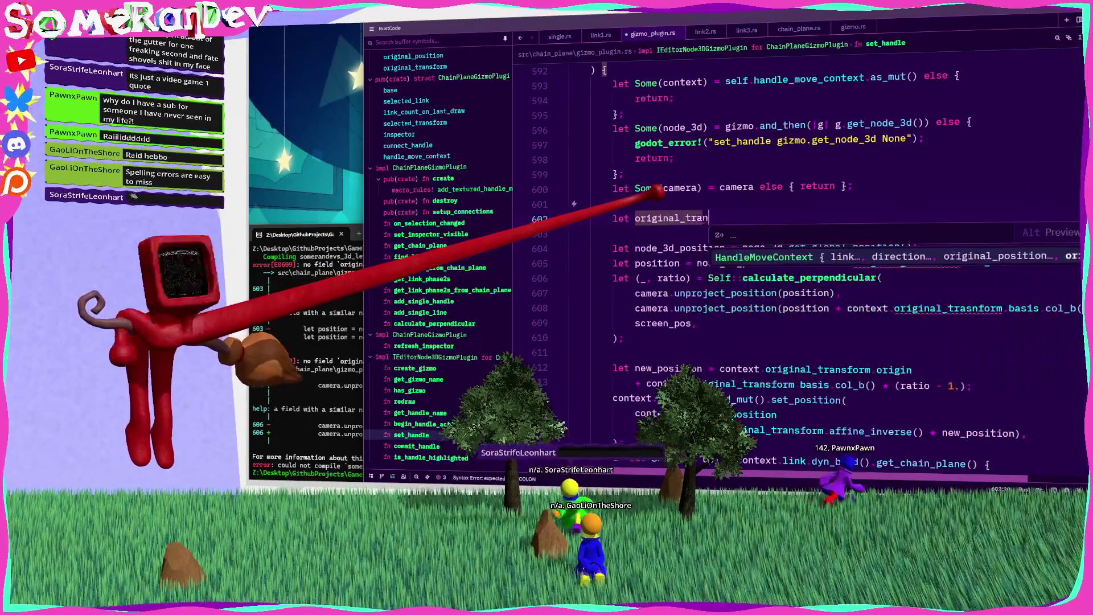
type("sform = context.original_transform;")
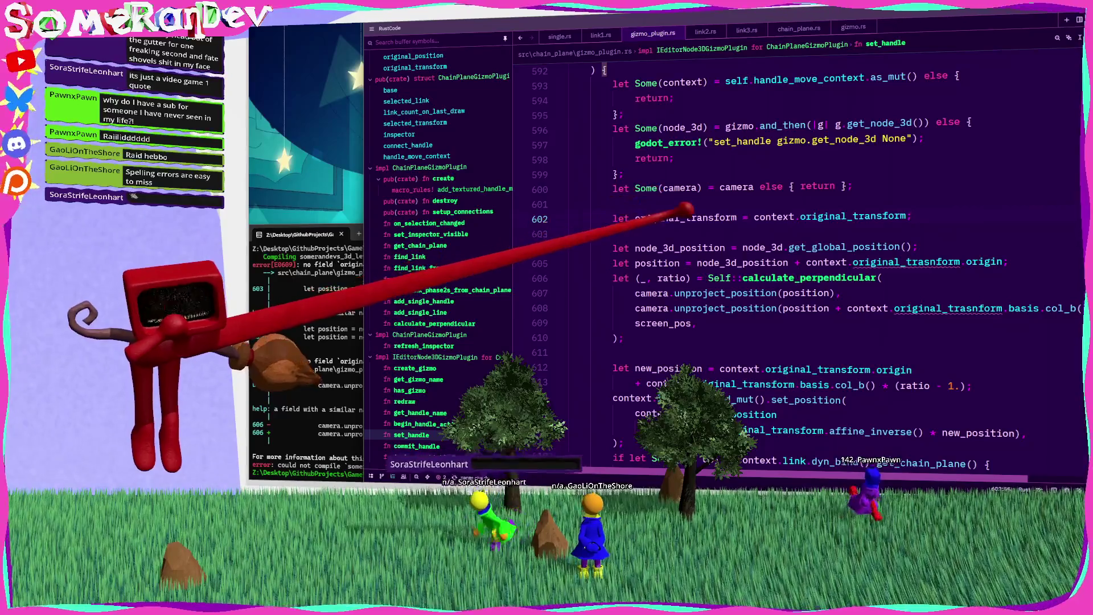
left_click_drag(879, 261, 837, 261)
key("ctrl+f")
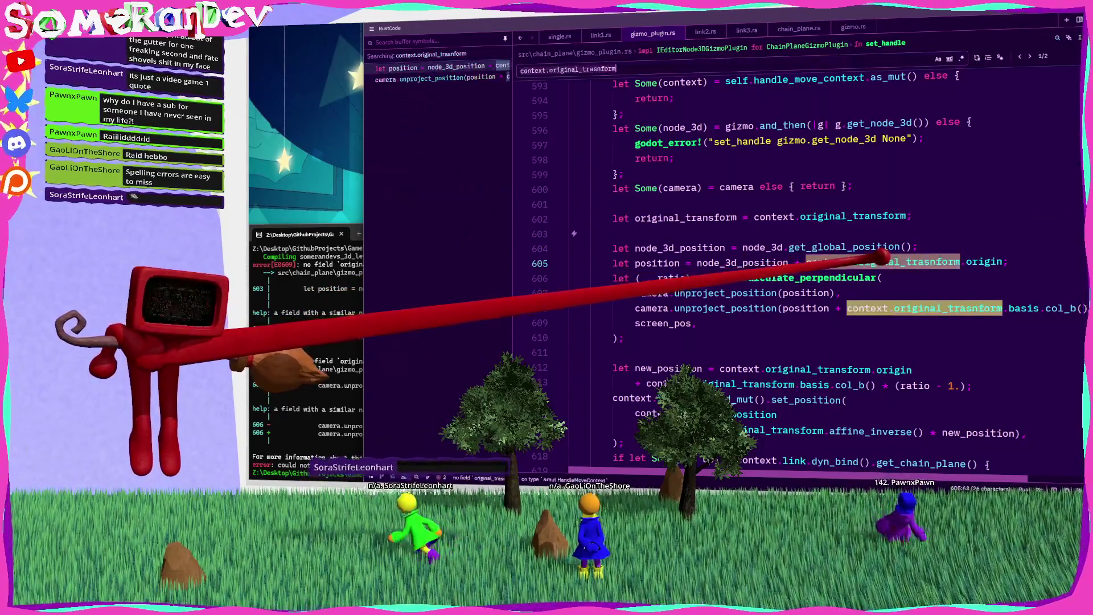
type("original_transform")
scroll(789, 239, "down", 3)
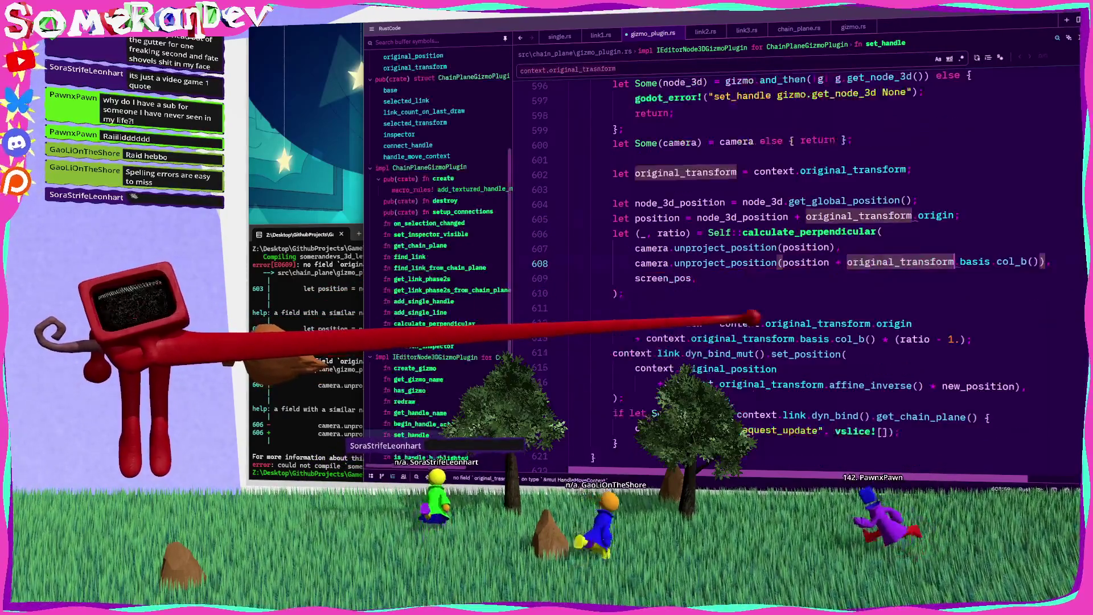
scroll(788, 239, "up", 3)
left_click(630, 282)
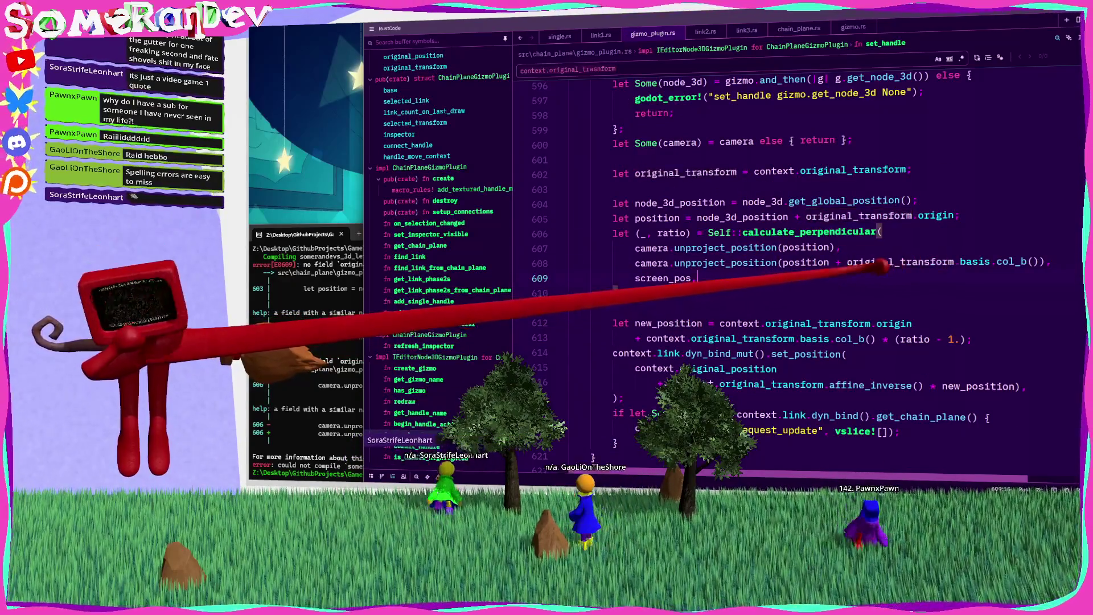
Rerun cargo build with the corrected field names
key("alt+Tab")
key("Up")
key("Return")
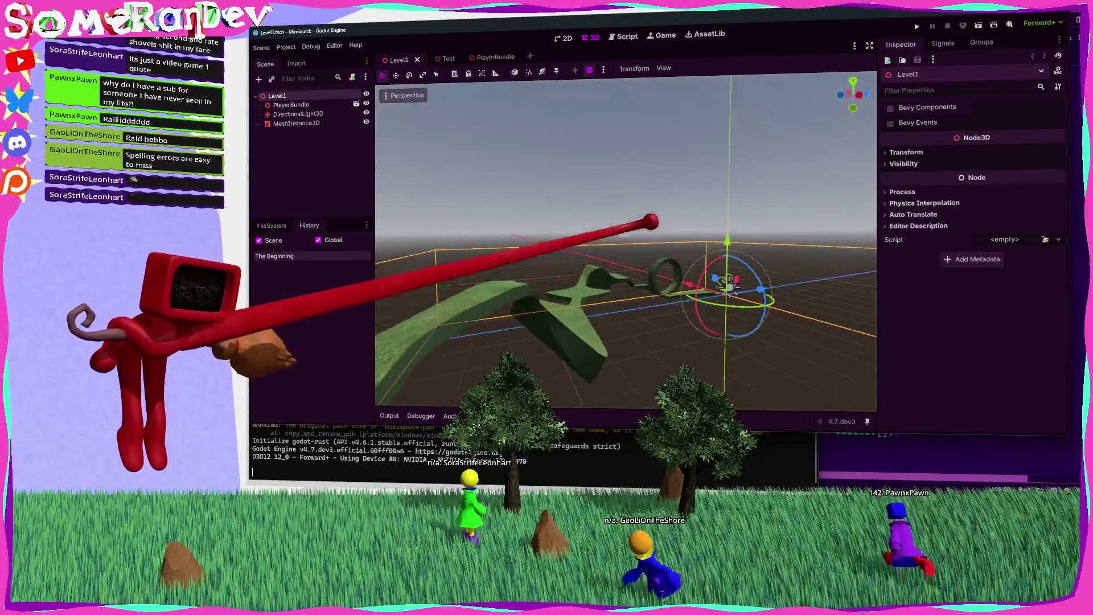
Fly to the grass chain-plane strip, select MeshInstance3D, and pick its end curve point
scroll(626, 240, "up", 2)
key("s")
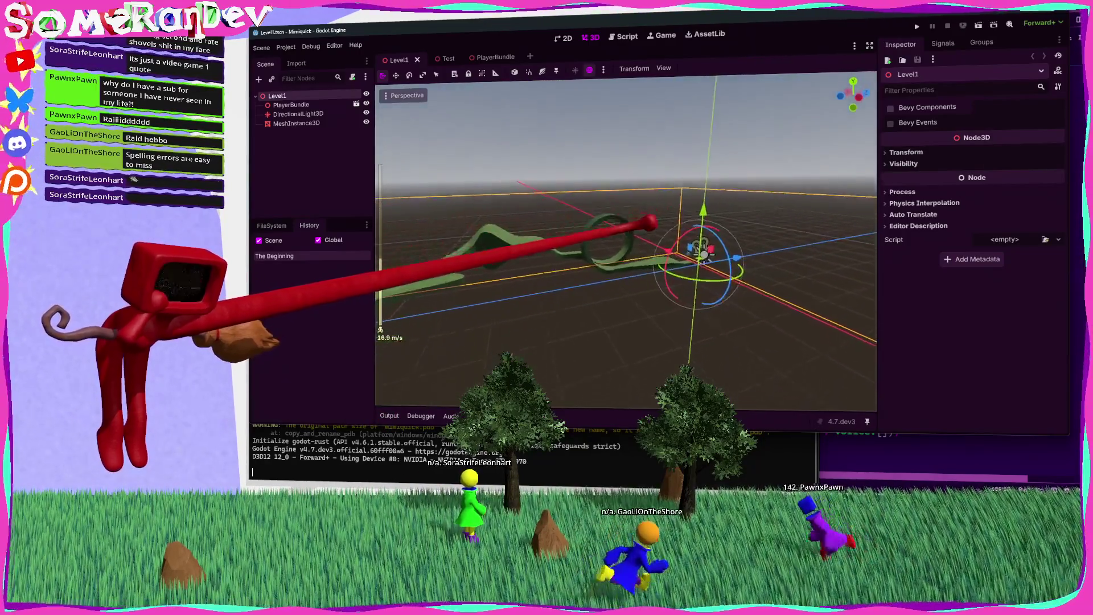
key("w")
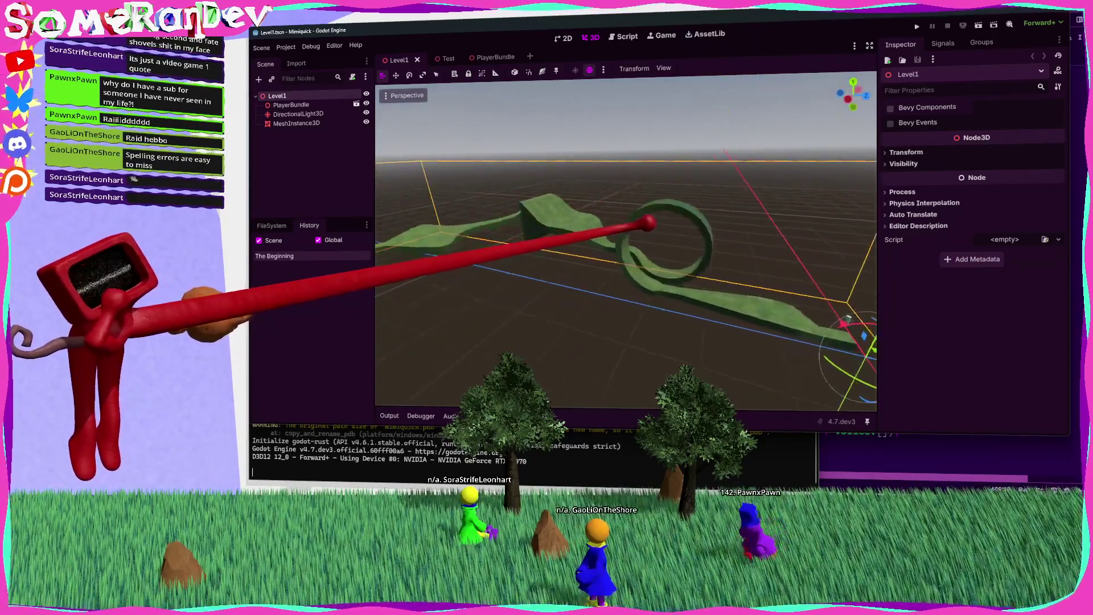
left_click(296, 123)
key("s")
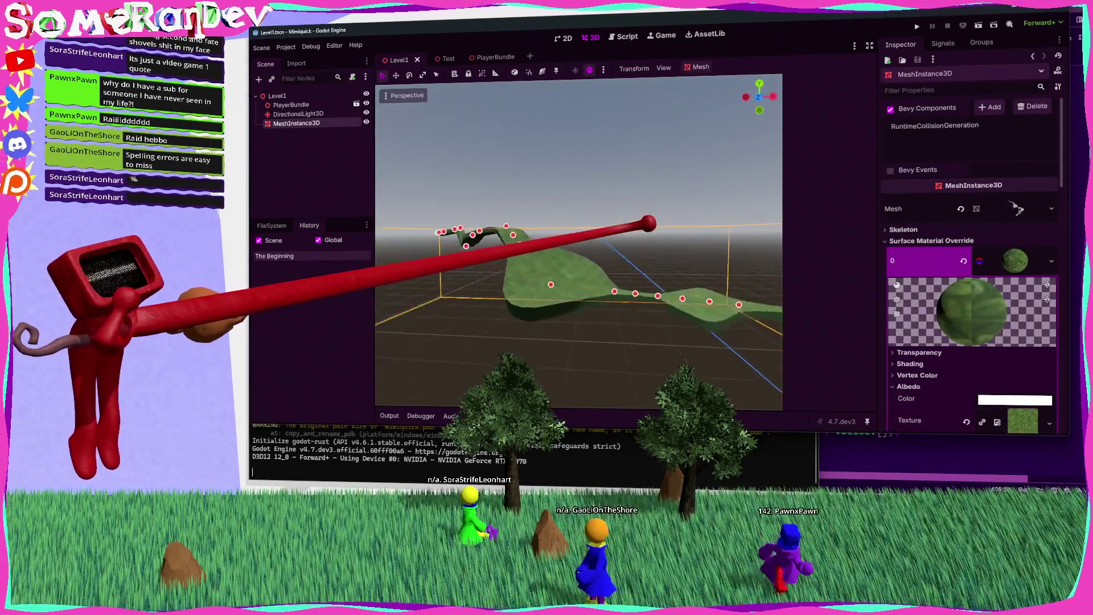
key("w")
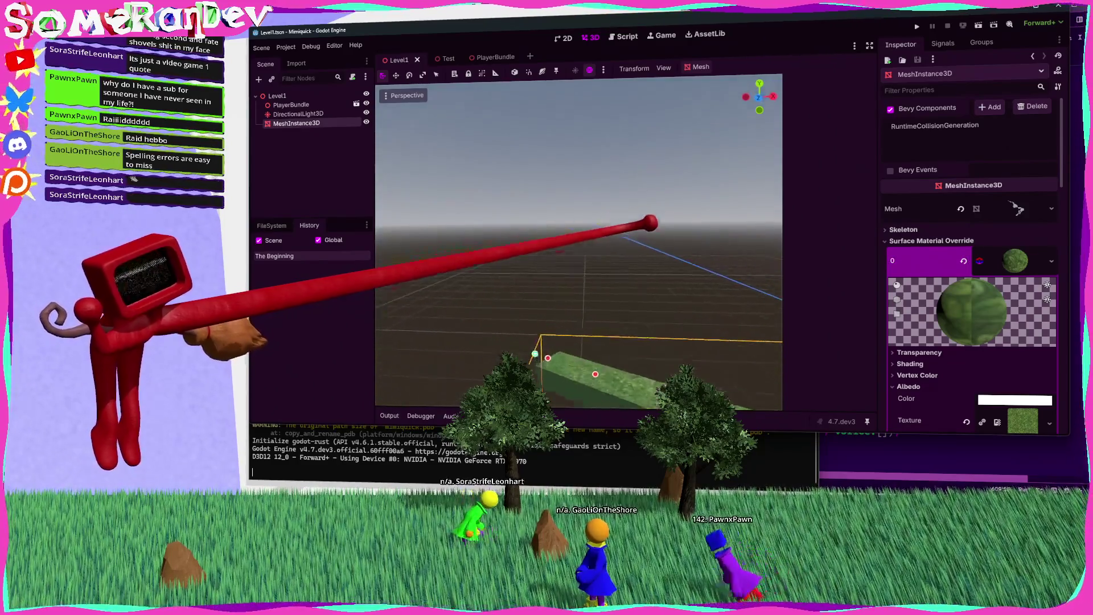
left_click(555, 254)
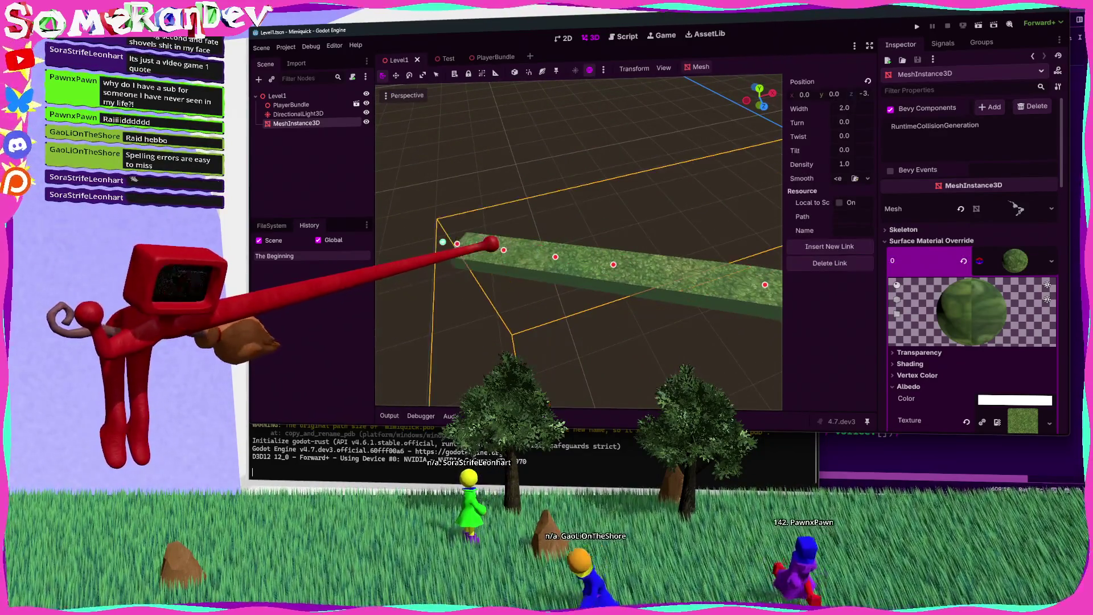
key("s")
key("a")
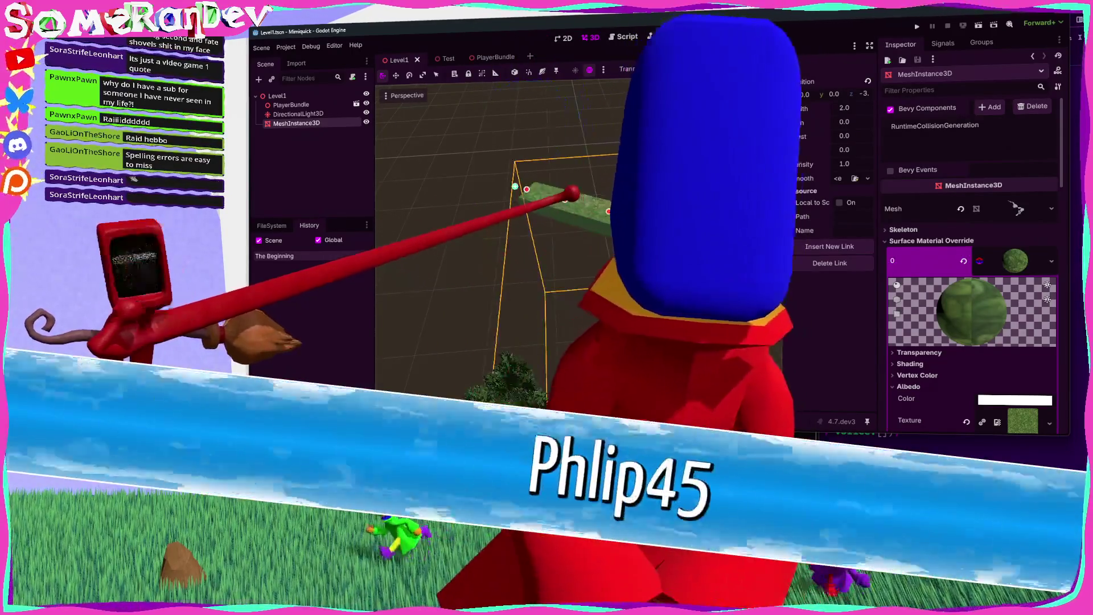
key("w")
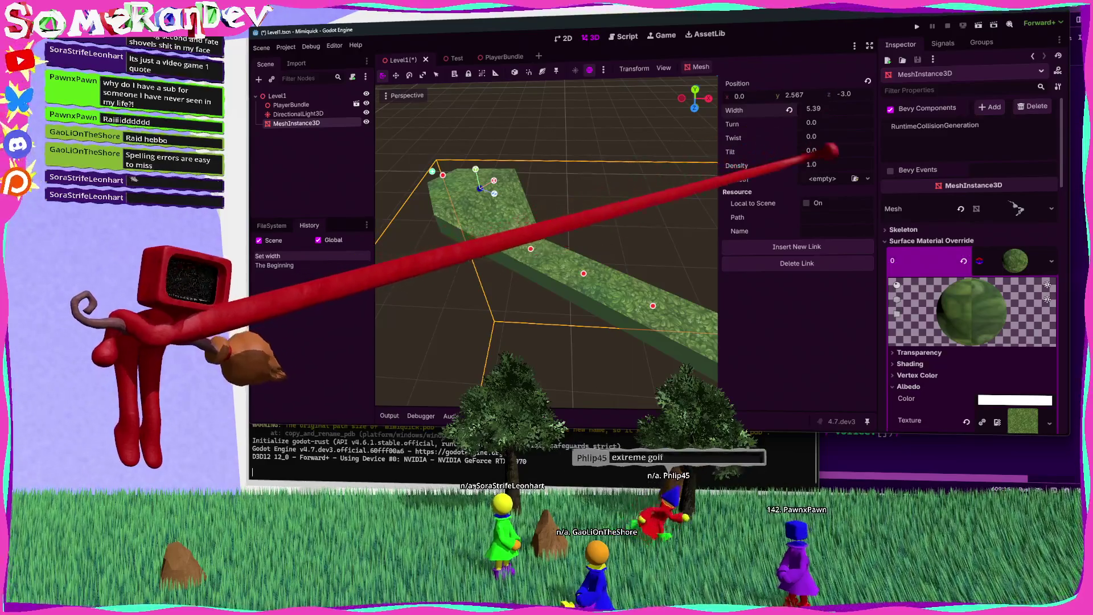
Tilt the strip's end link and drag its end handle down and back up
left_click_drag(820, 150, 834, 150)
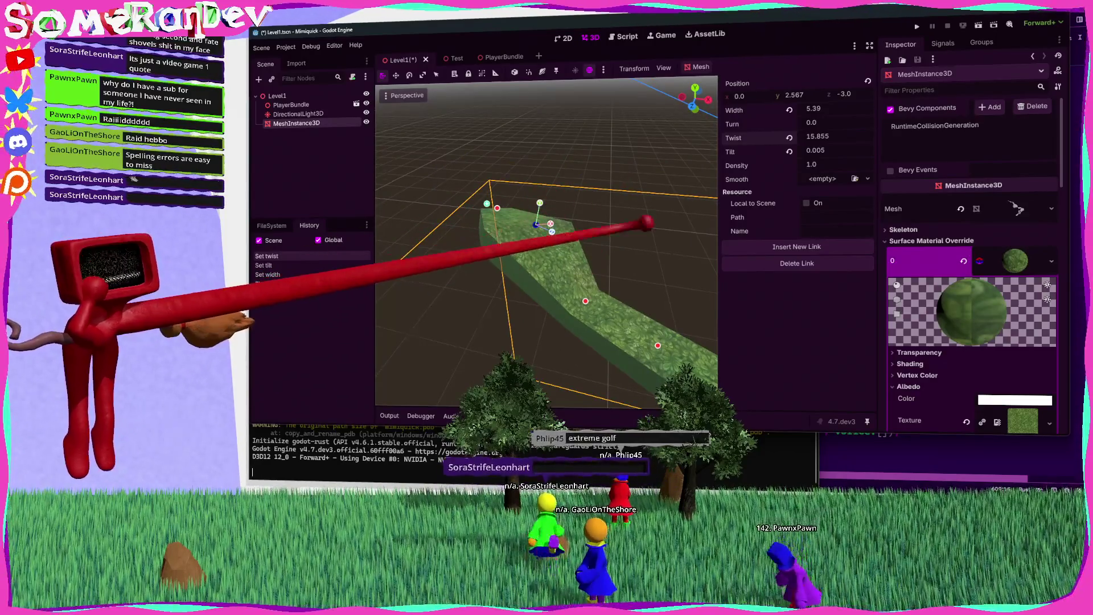
mouse_move(545, 204)
left_mouse_down()
mouse_move(557, 146)
mouse_move(561, 265)
left_mouse_up()
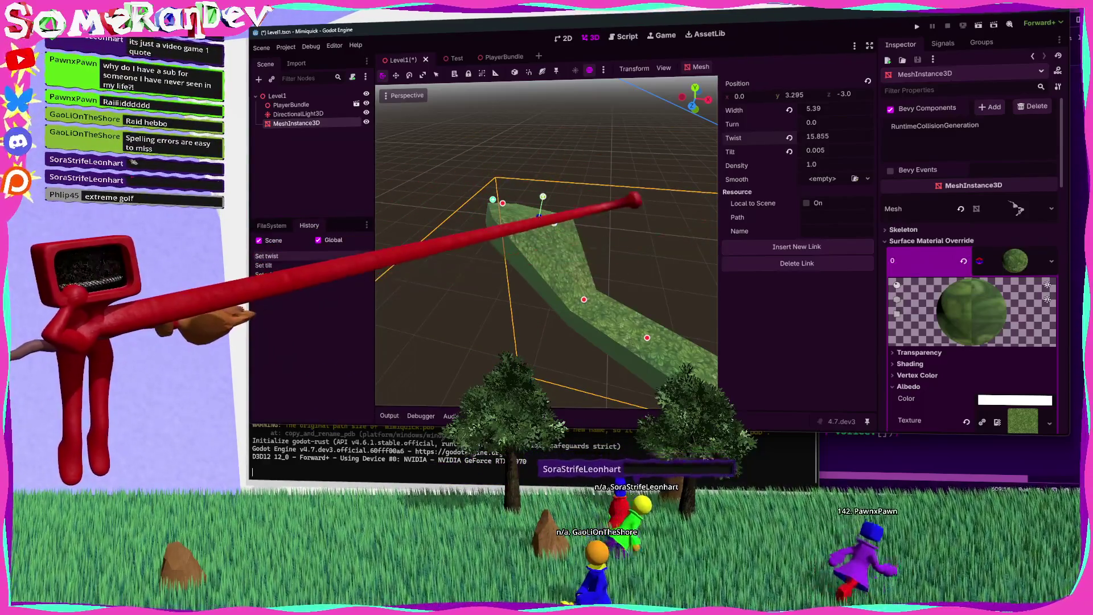
mouse_move(541, 188)
left_mouse_down()
mouse_move(535, 165)
mouse_move(651, 224)
mouse_move(655, 176)
left_mouse_up()
Set Smooth to ChainPlaneLink, save Level1, and lower the end point slightly again
left_click(868, 178)
left_click(831, 203)
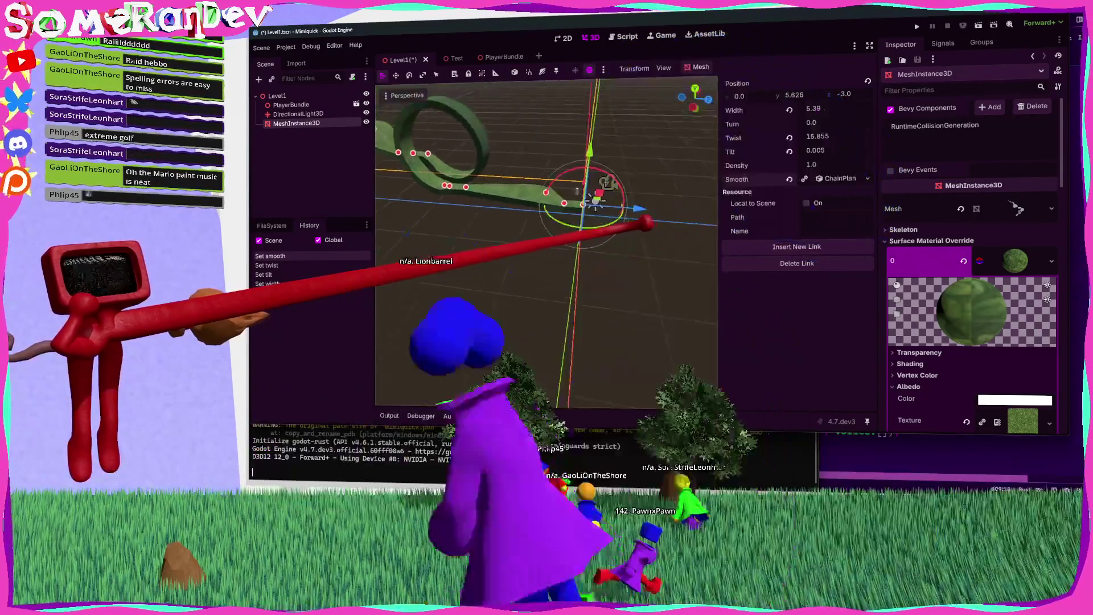
key("ctrl+s")
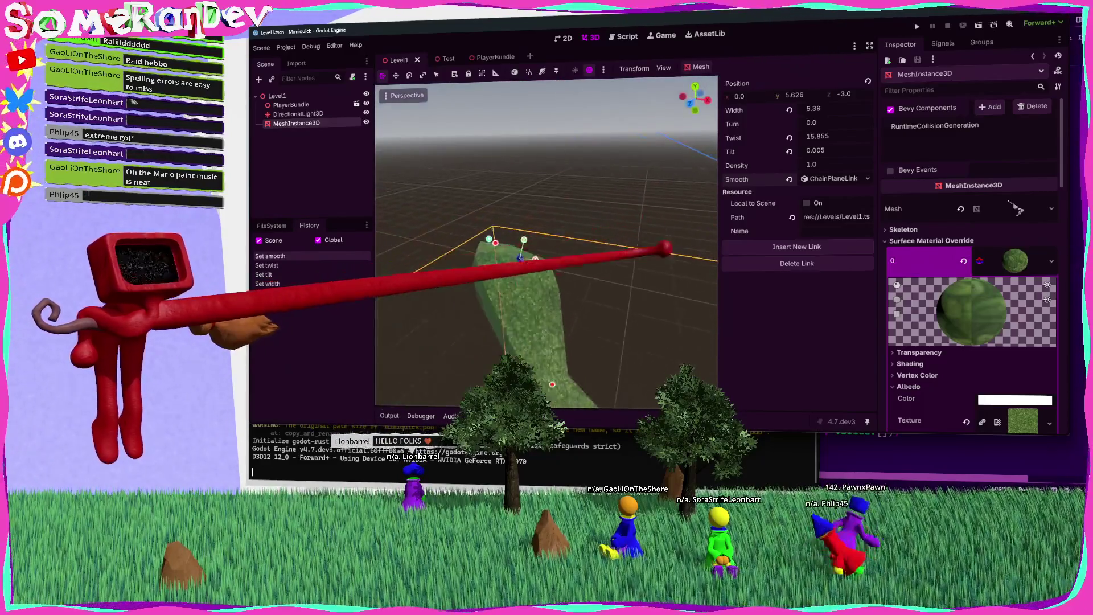
mouse_move(525, 255)
left_mouse_down()
mouse_move(525, 297)
mouse_move(525, 263)
left_mouse_up()
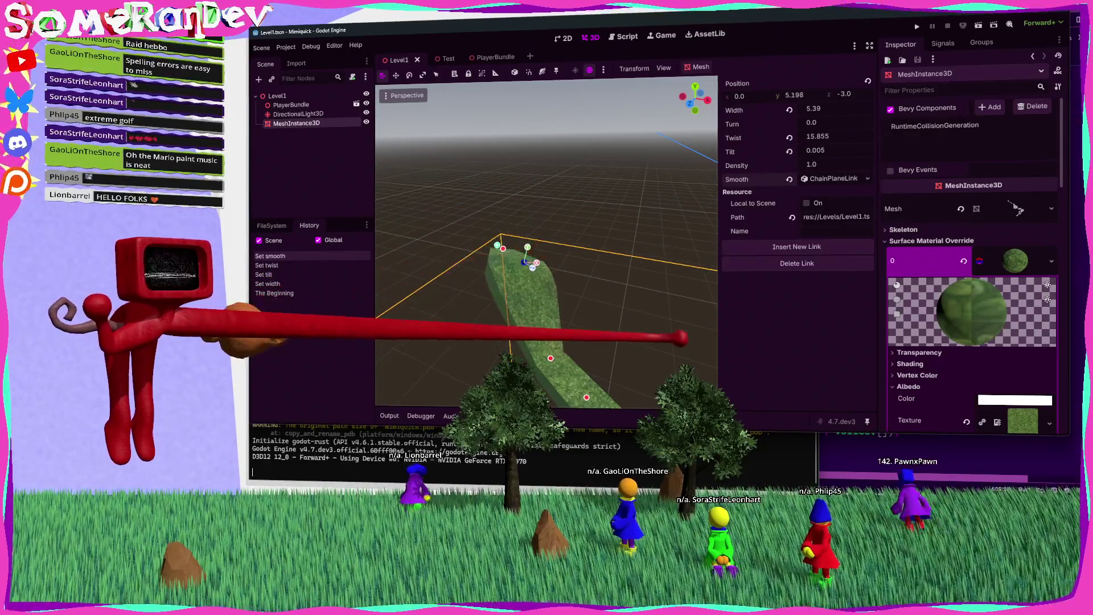
key("alt+Tab")
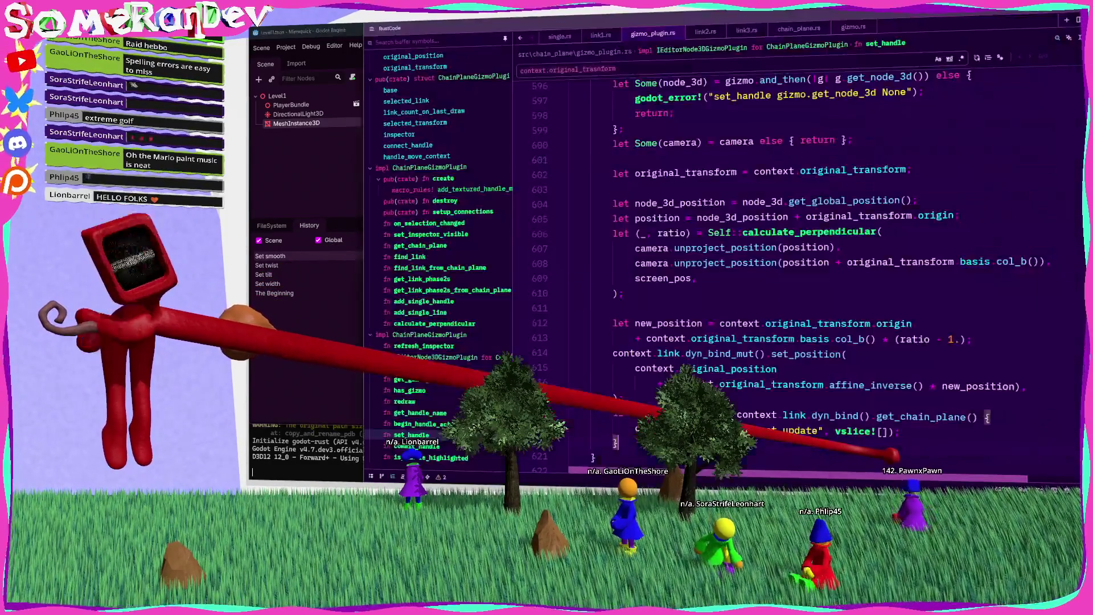
Delete the godot_error! line for a missing node in set_handle and save gizmo_plugin.rs
scroll(786, 256, "up", 4)
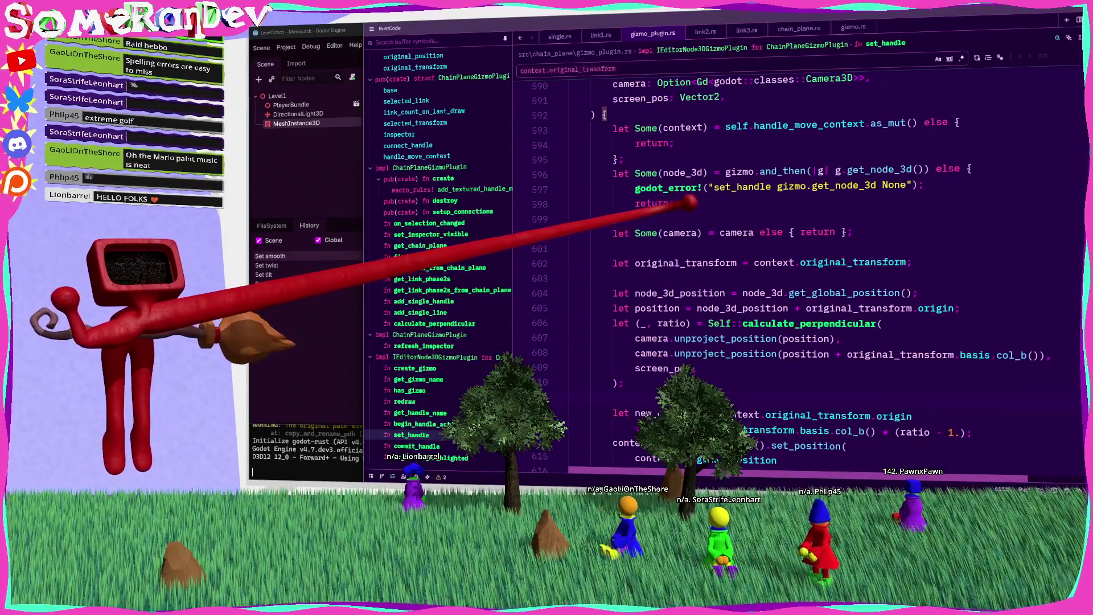
scroll(786, 273, "down", 1)
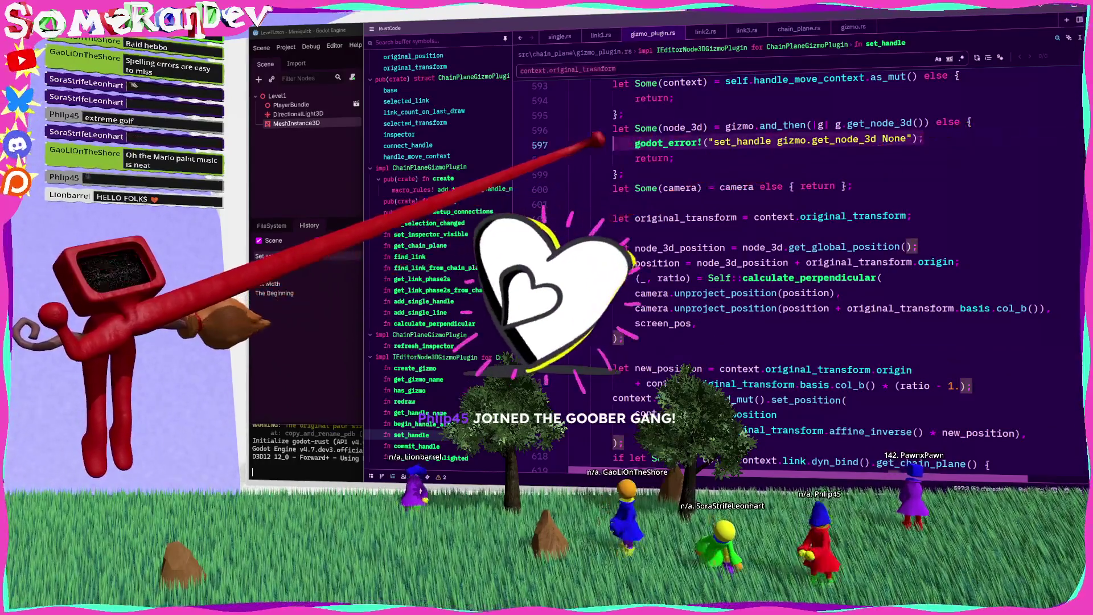
key("ctrl+shift+k")
key("Down")
key("Down")
key("ctrl+s")
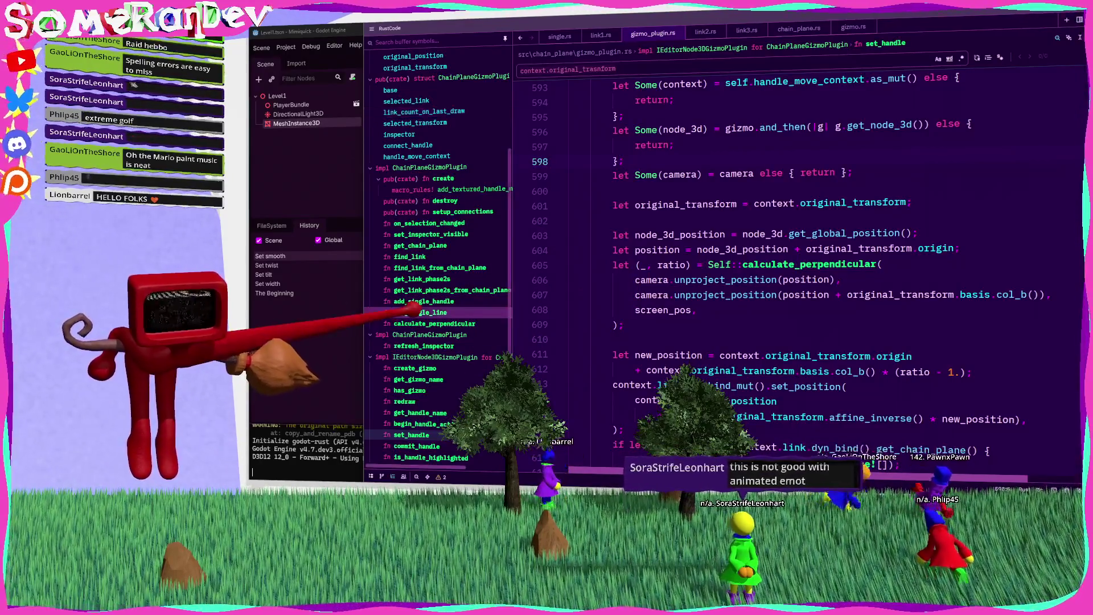
Inspect the inferred types of set_handle's variables such as ratio and new_position
mouse_move(666, 295)
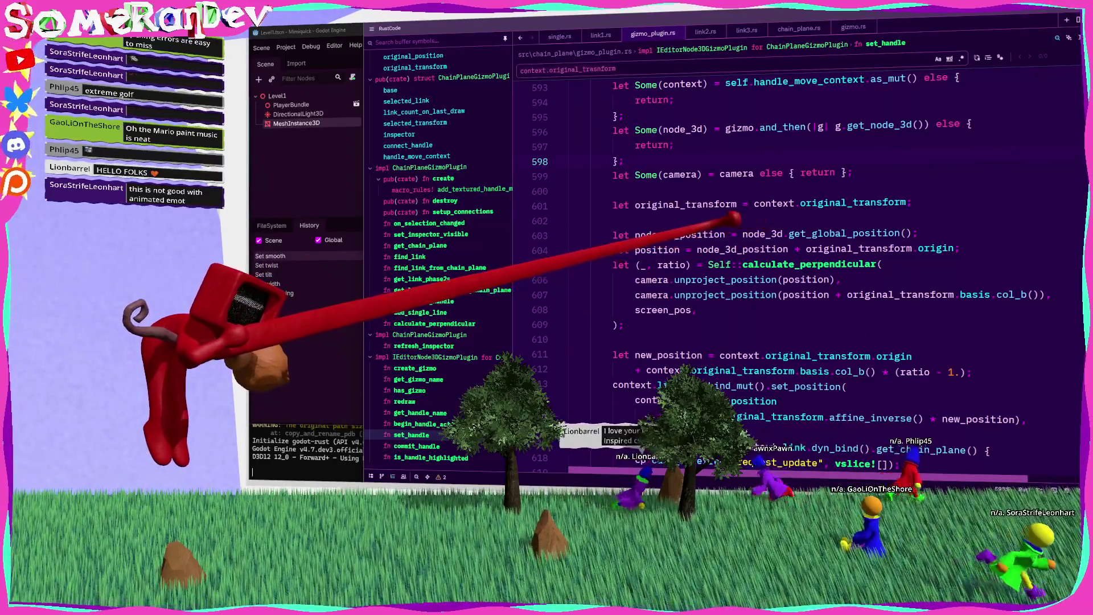
mouse_move(724, 230)
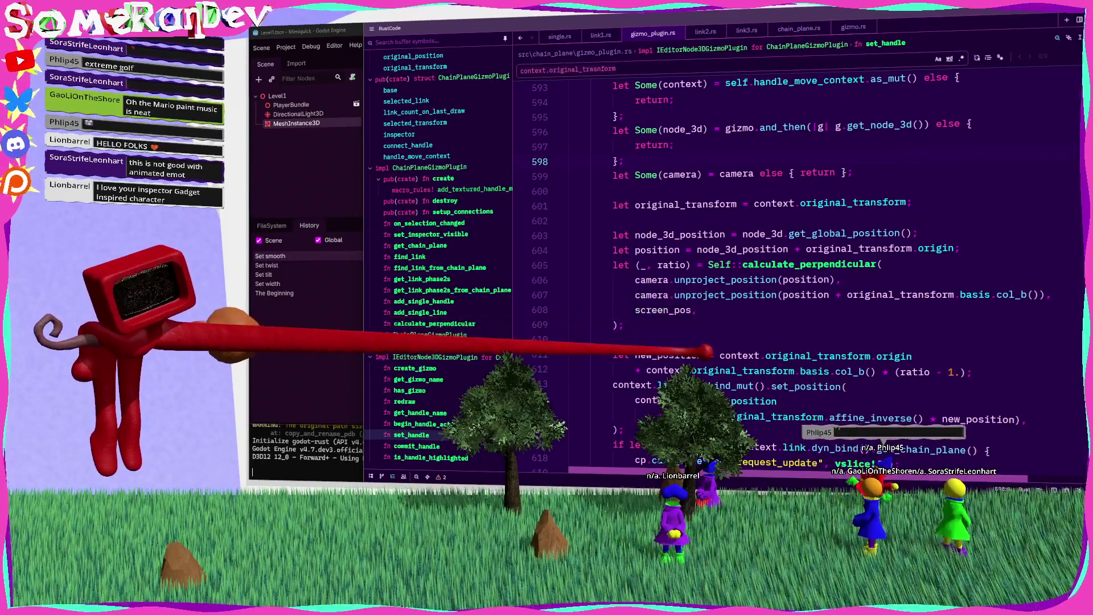
mouse_move(672, 356)
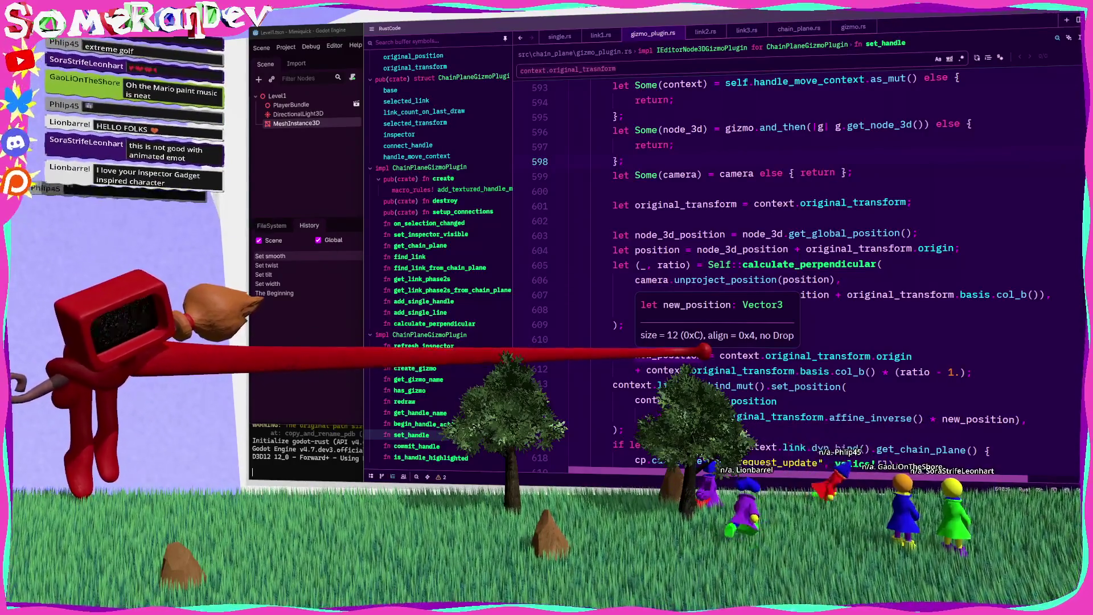
mouse_move(741, 294)
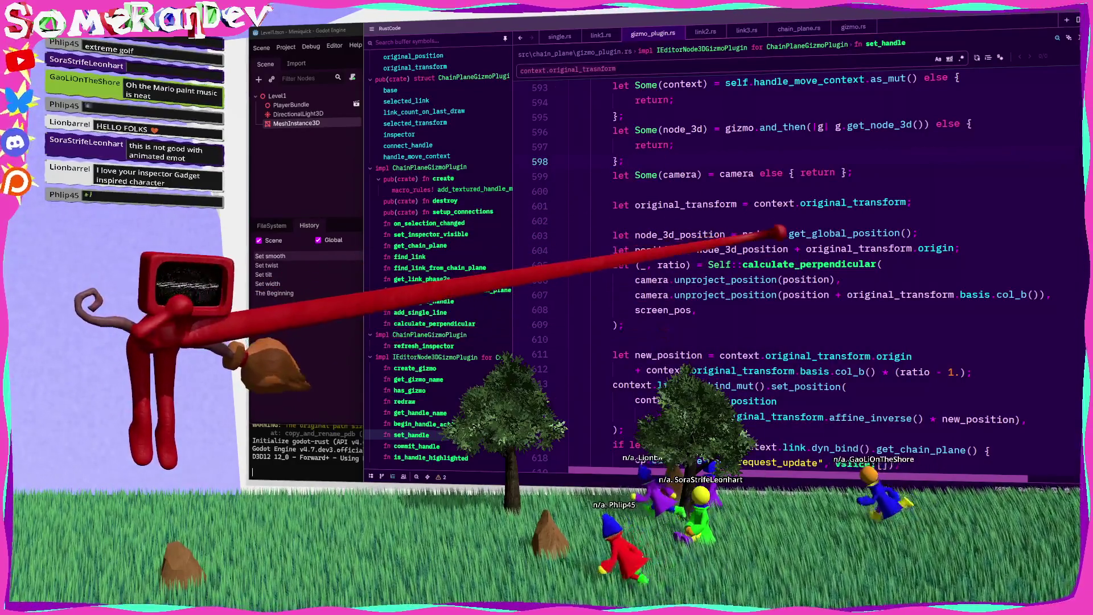
mouse_move(753, 276)
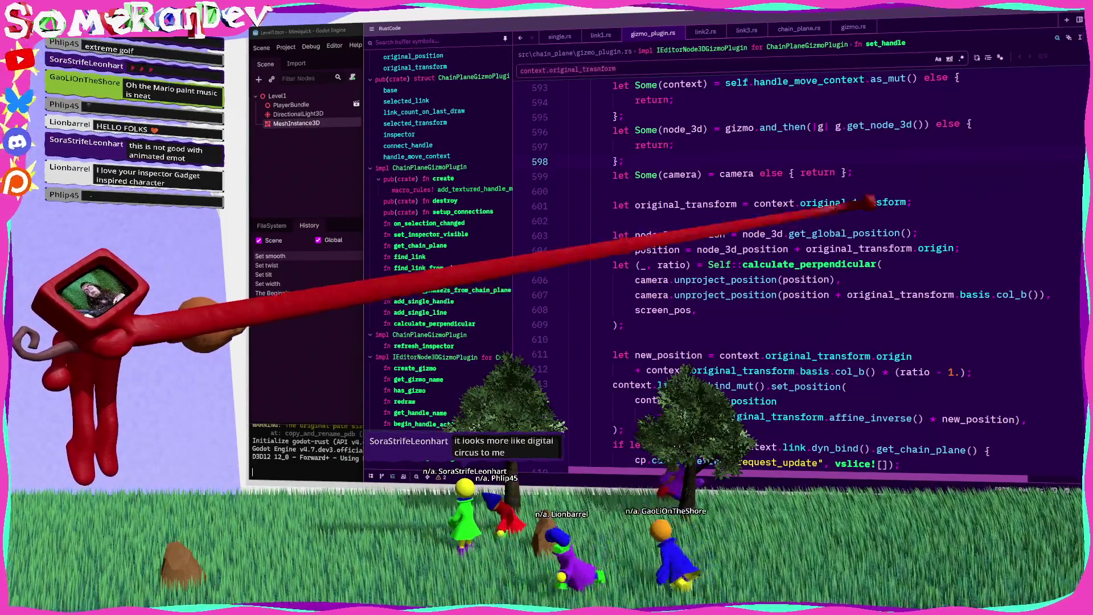
mouse_move(834, 222)
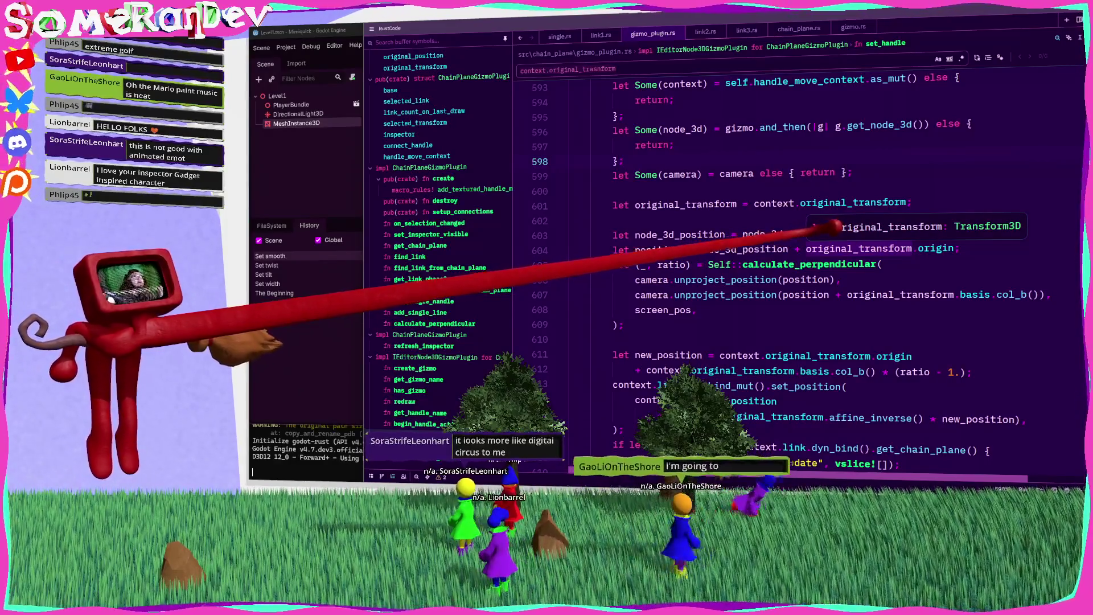
mouse_move(740, 246)
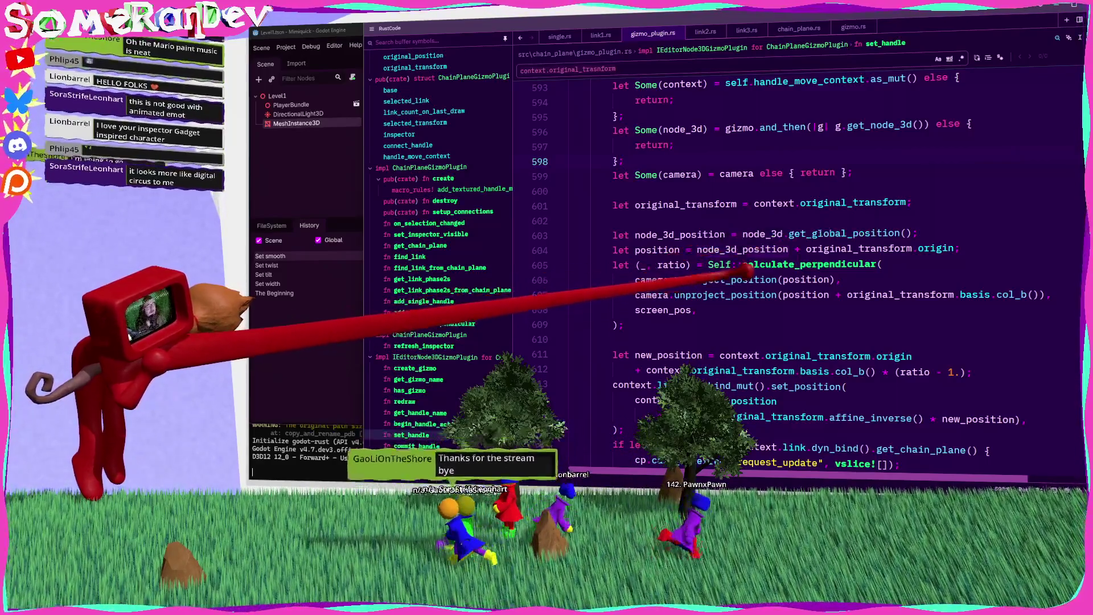
mouse_move(722, 266)
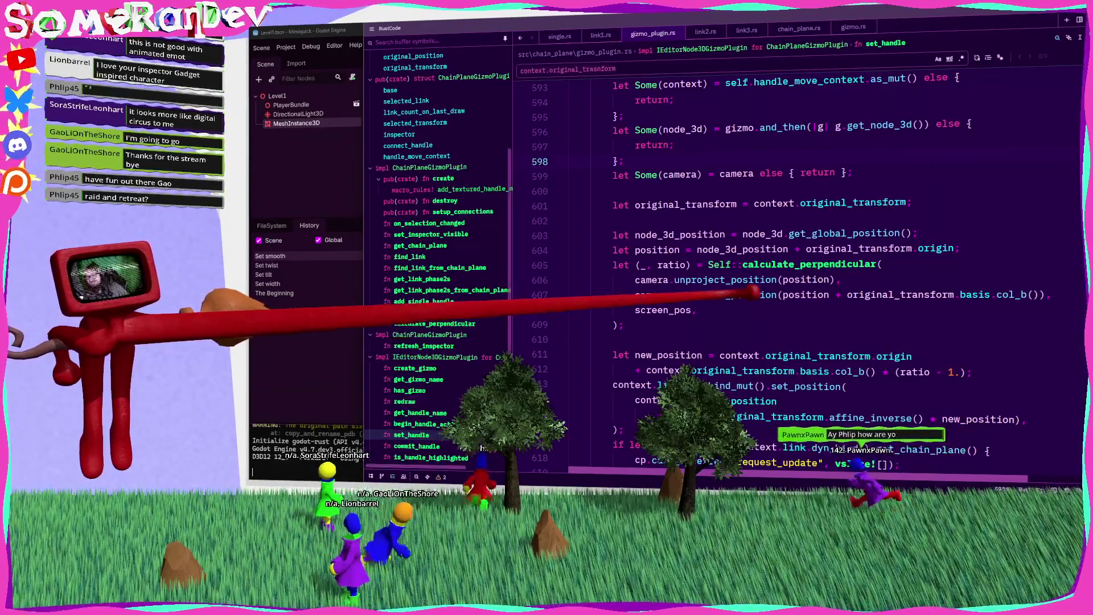
left_click(618, 324)
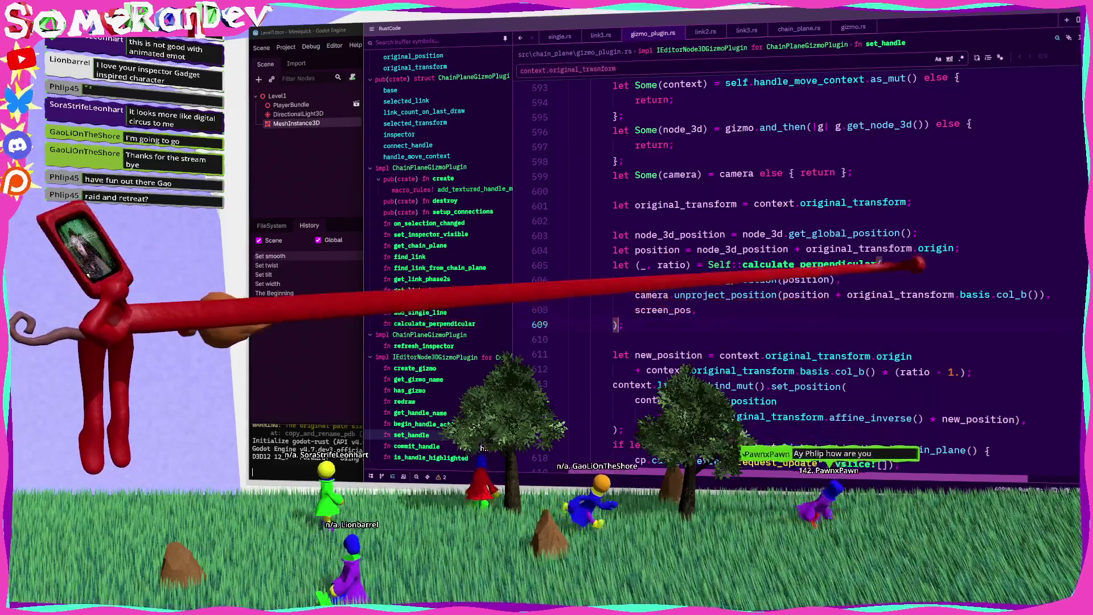
scroll(797, 256, "down", 3)
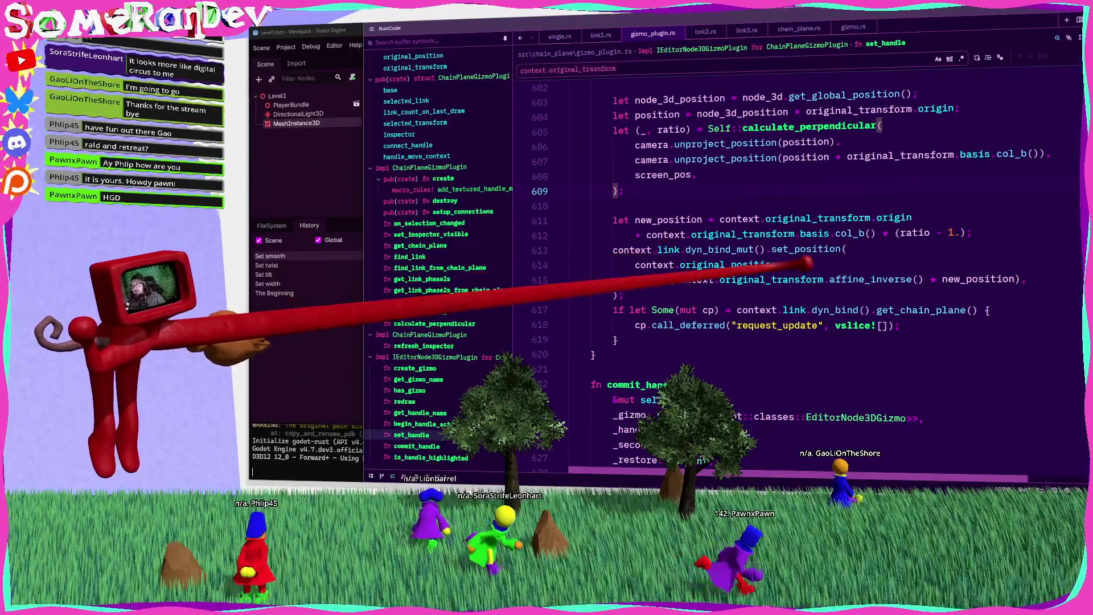
scroll(692, 215, "up", 3)
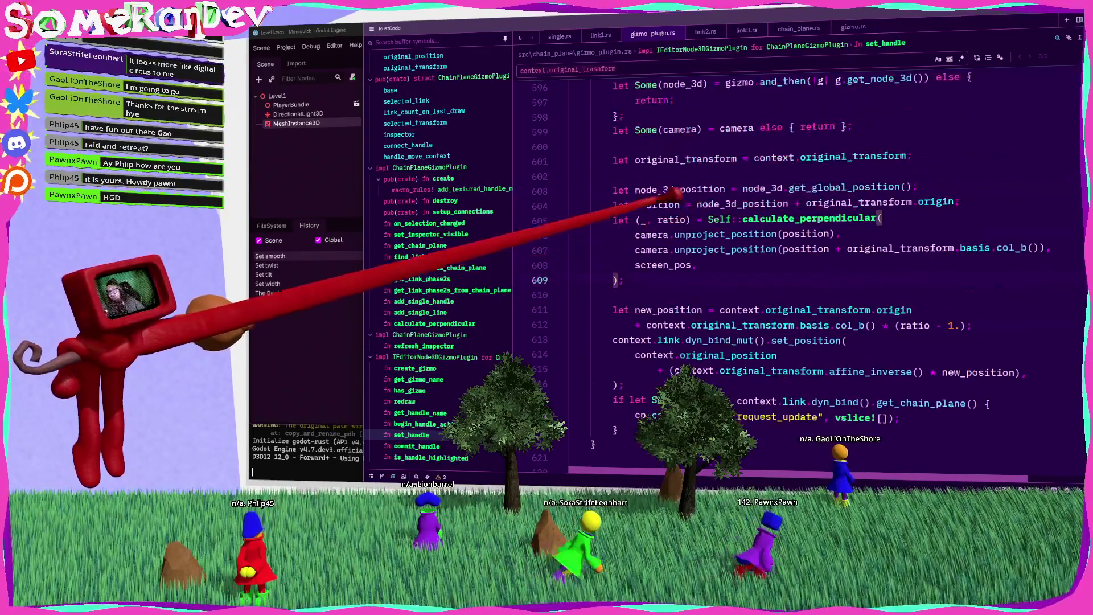
Drop the context. prefixes so set_handle uses the local original_transform
double_click(693, 204)
key("ctrl+c")
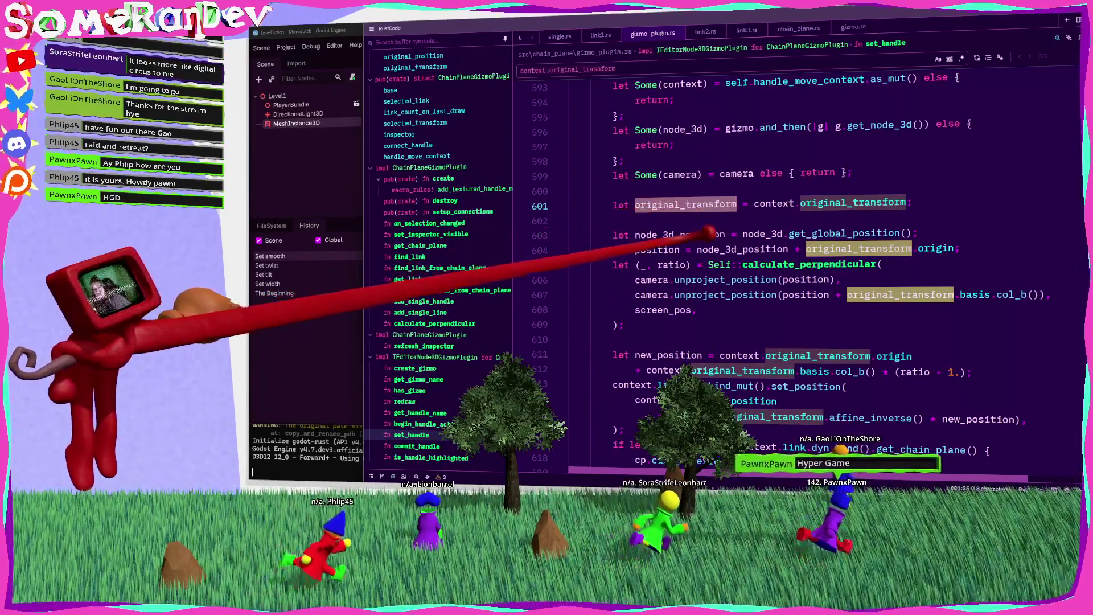
mouse_move(736, 248)
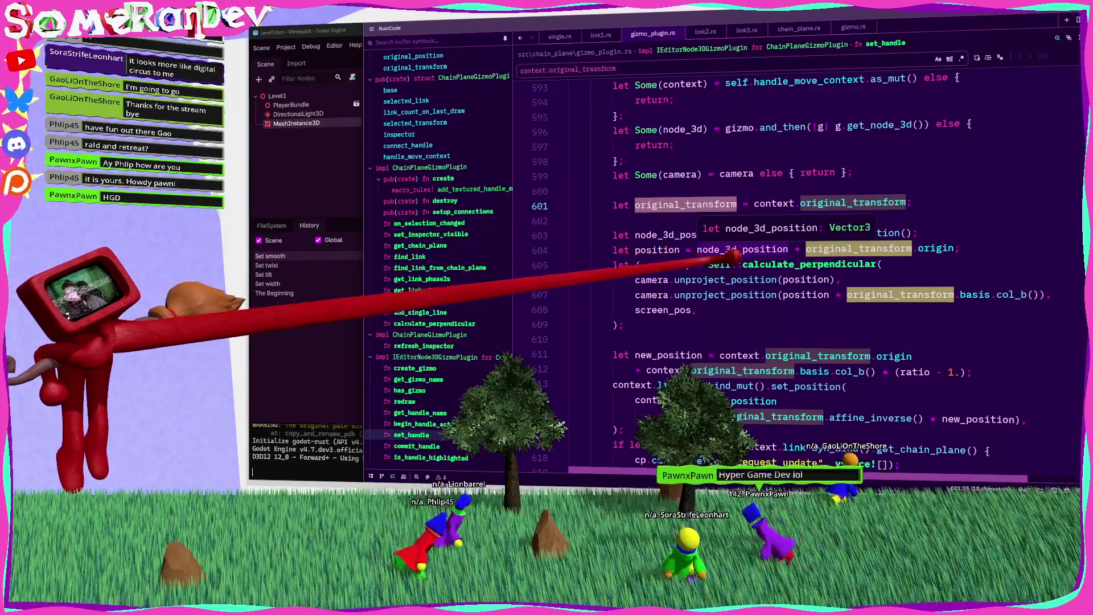
mouse_move(720, 355)
left_mouse_down()
mouse_move(766, 354)
mouse_move(663, 370)
left_mouse_up()
key("BackSpace")
key("BackSpace")
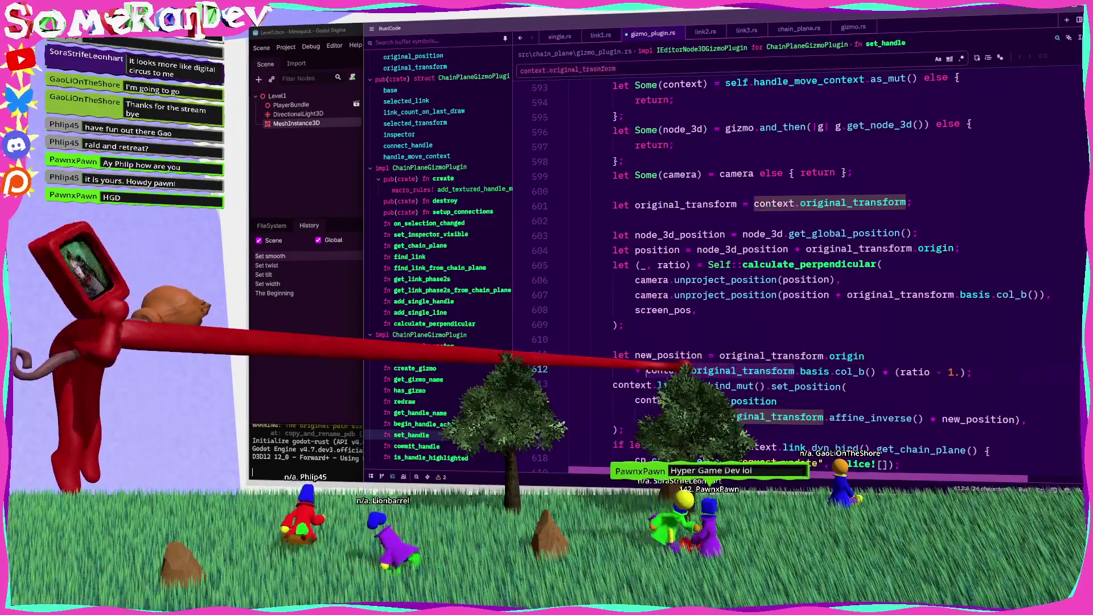
left_click_drag(823, 417, 661, 417)
key("ctrl+v")
key("ctrl+s")
scroll(781, 368, "down", 2)
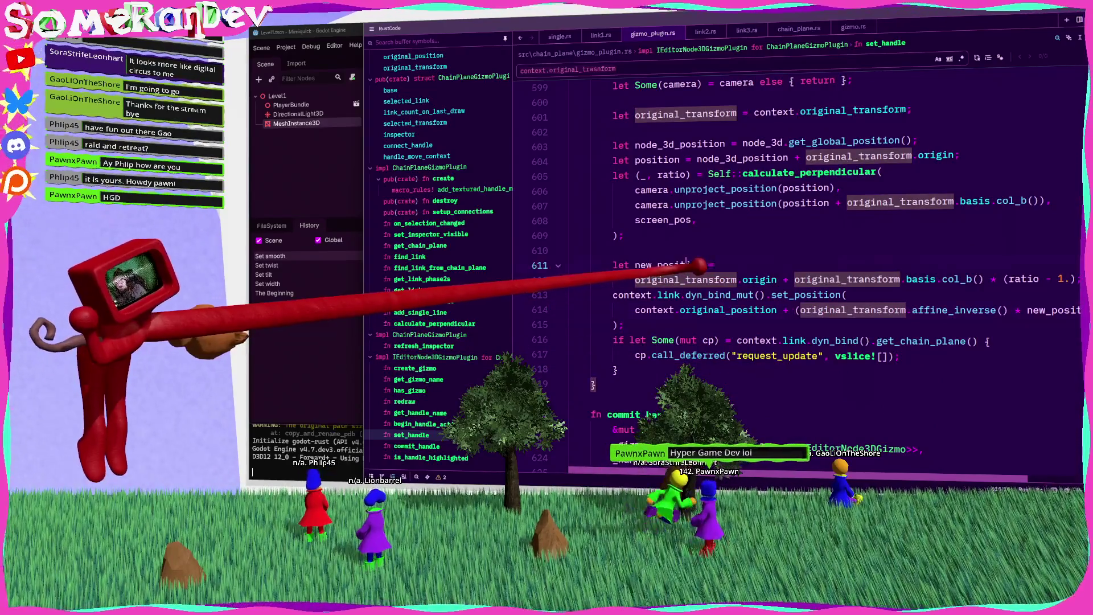
Rename new_position to new_global_position in both places and save the file
double_click(705, 266)
type("world_position")
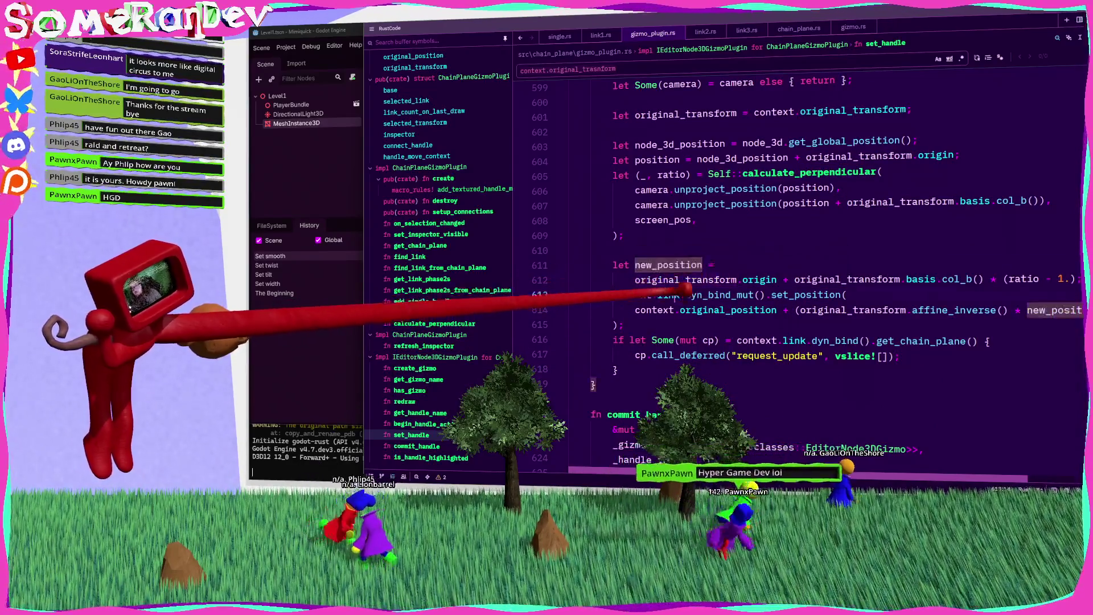
type("obal_")
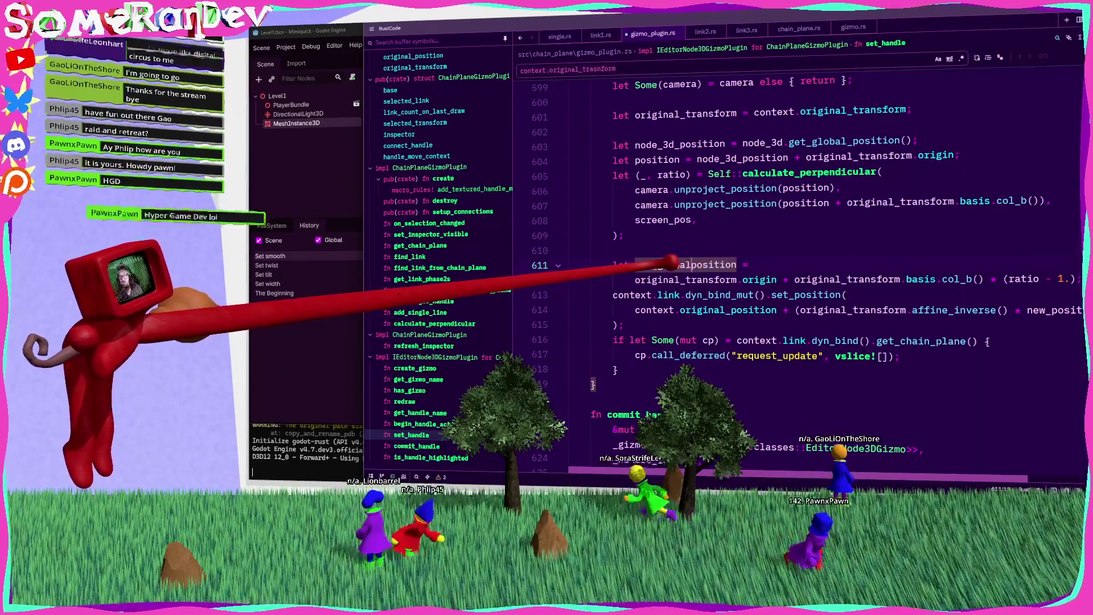
double_click(732, 268)
key("ctrl+s")
scroll(1028, 317, "right", 2)
key("ctrl+c")
double_click(994, 311)
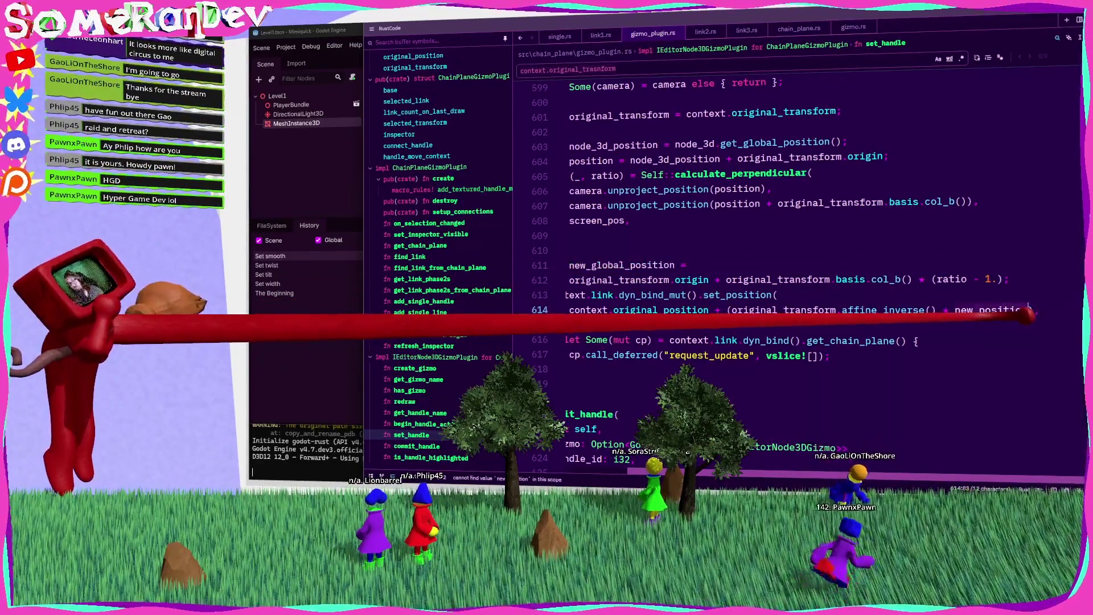
key("ctrl+v")
scroll(797, 318, "left", 2)
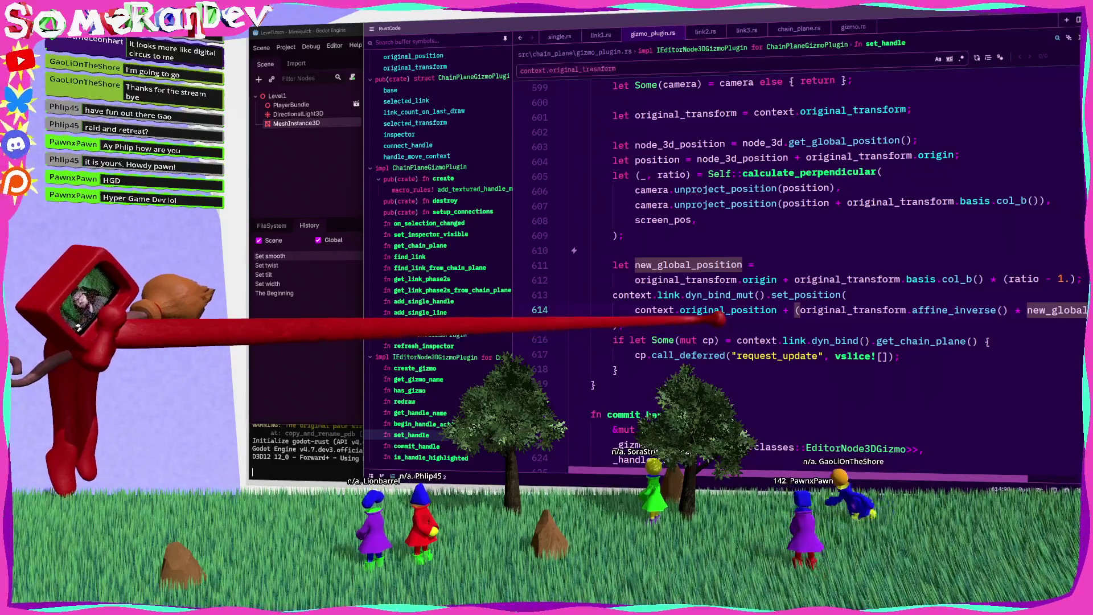
scroll(797, 319, "right", 2)
scroll(798, 319, "left", 2)
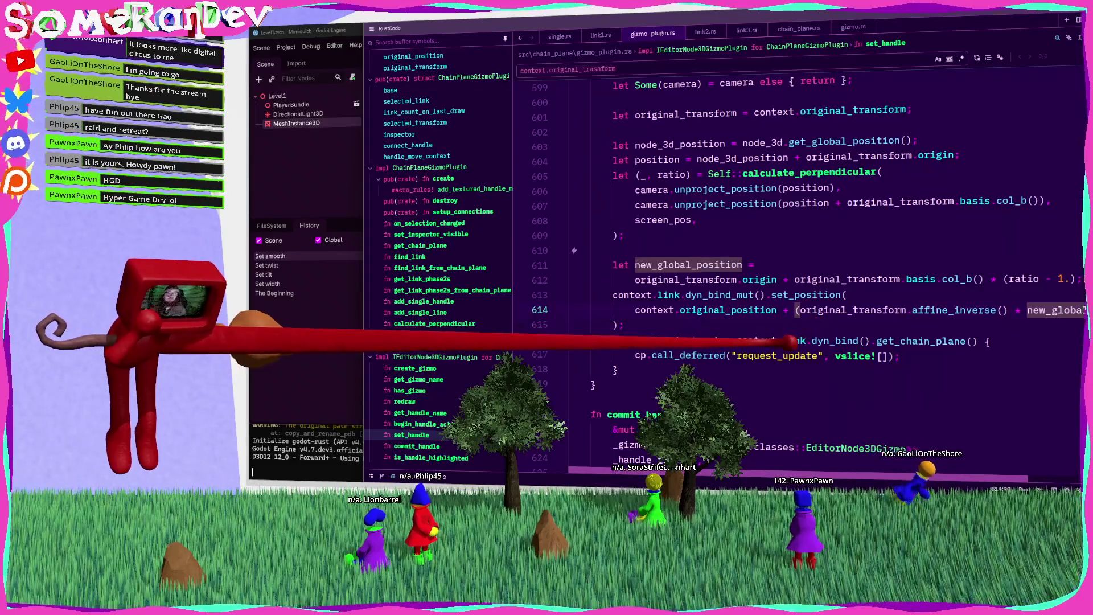
mouse_move(779, 341)
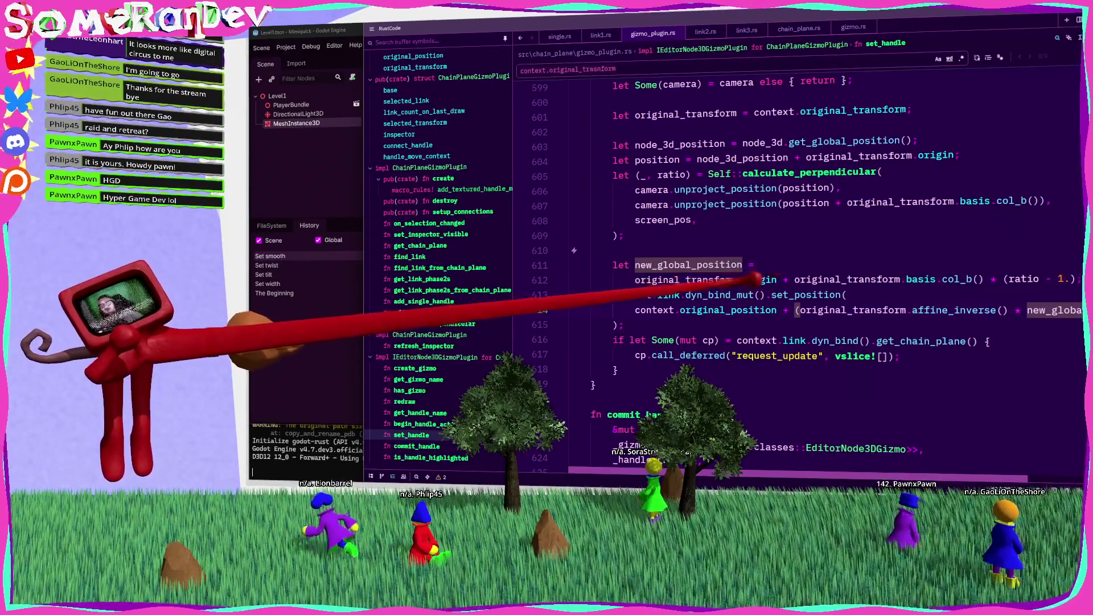
mouse_move(691, 311)
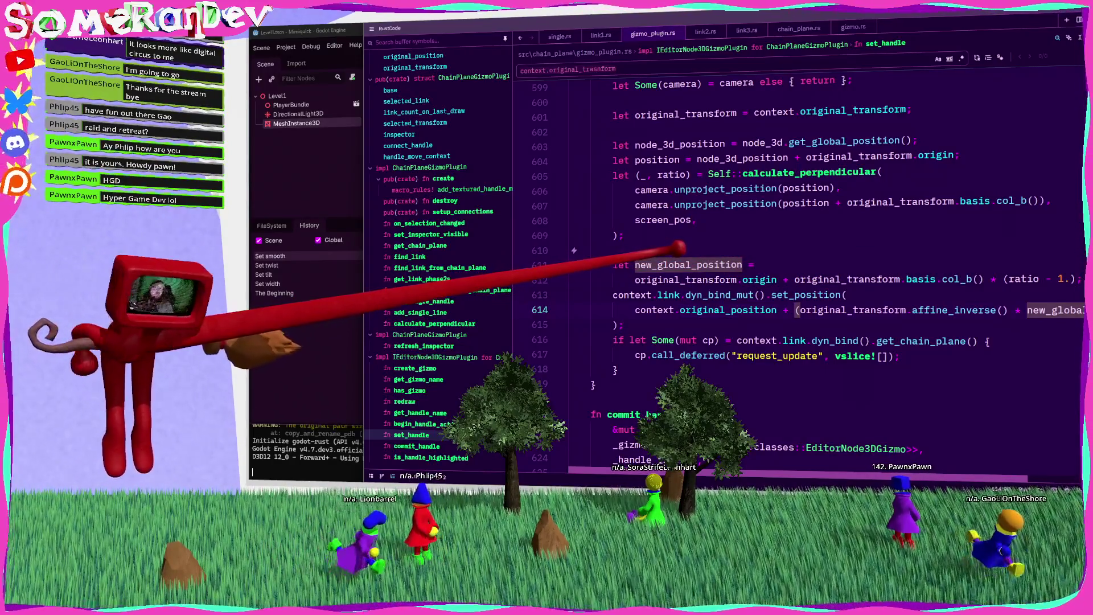
scroll(740, 267, "down", 4)
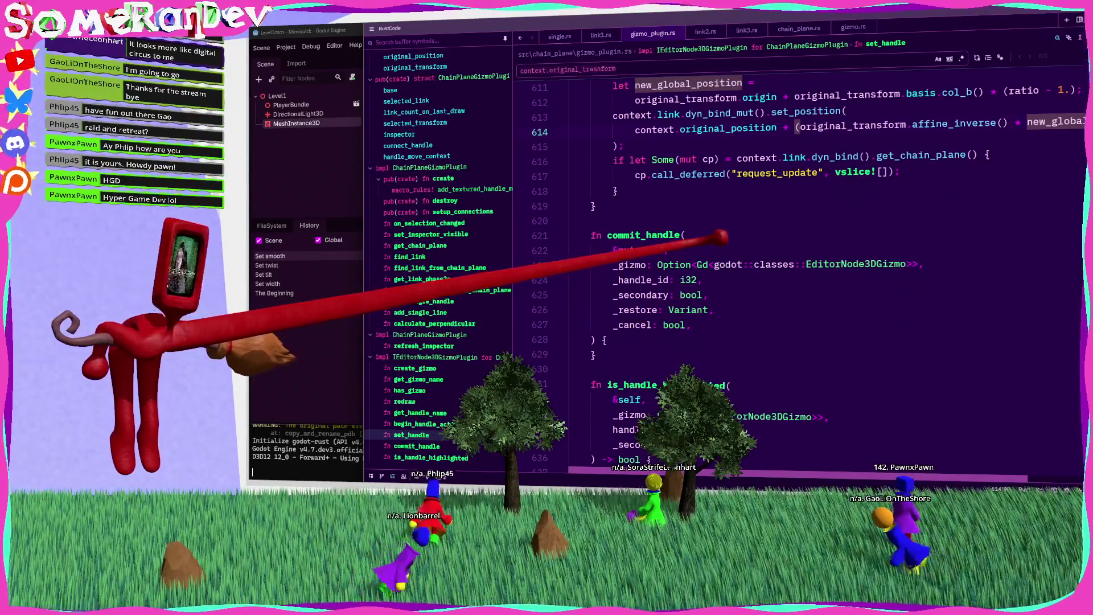
scroll(720, 236, "up", 1)
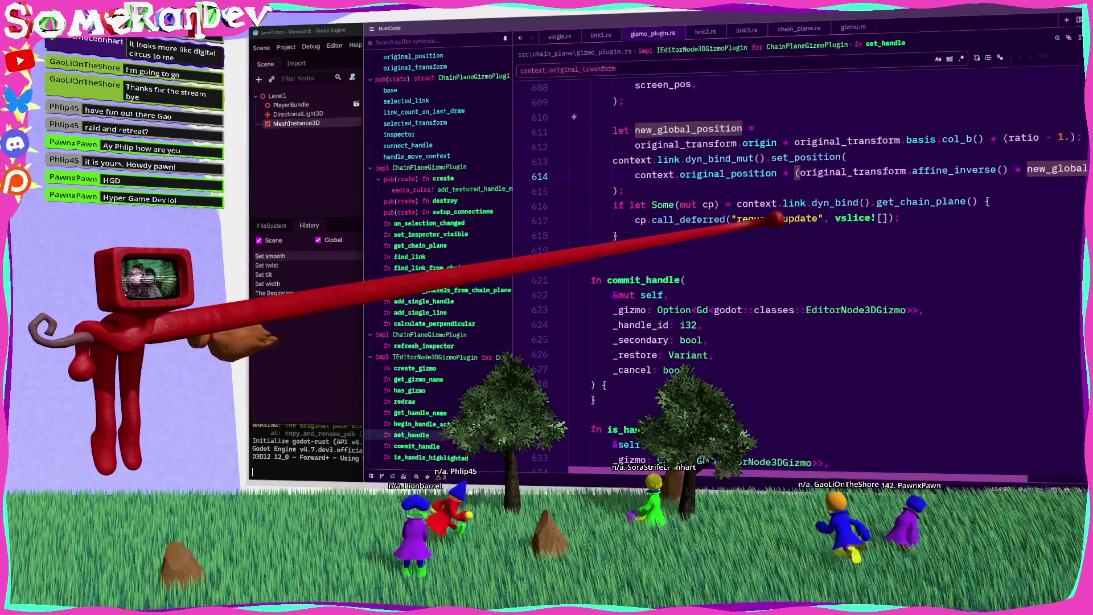
scroll(769, 229, "right", 3)
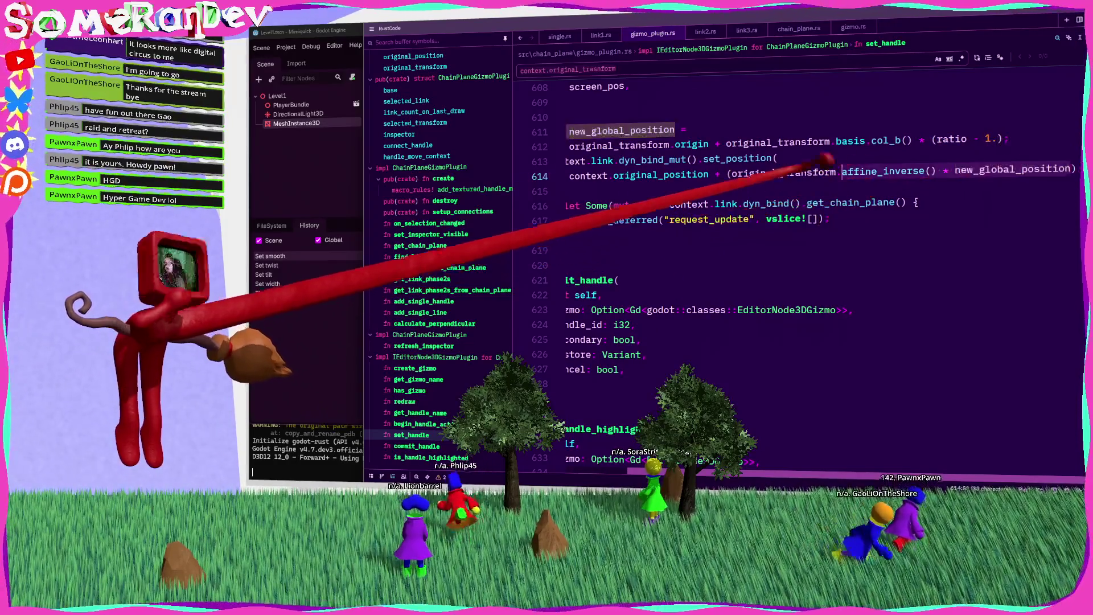
scroll(735, 168, "left", 3)
left_click(800, 172)
scroll(706, 177, "up", 5)
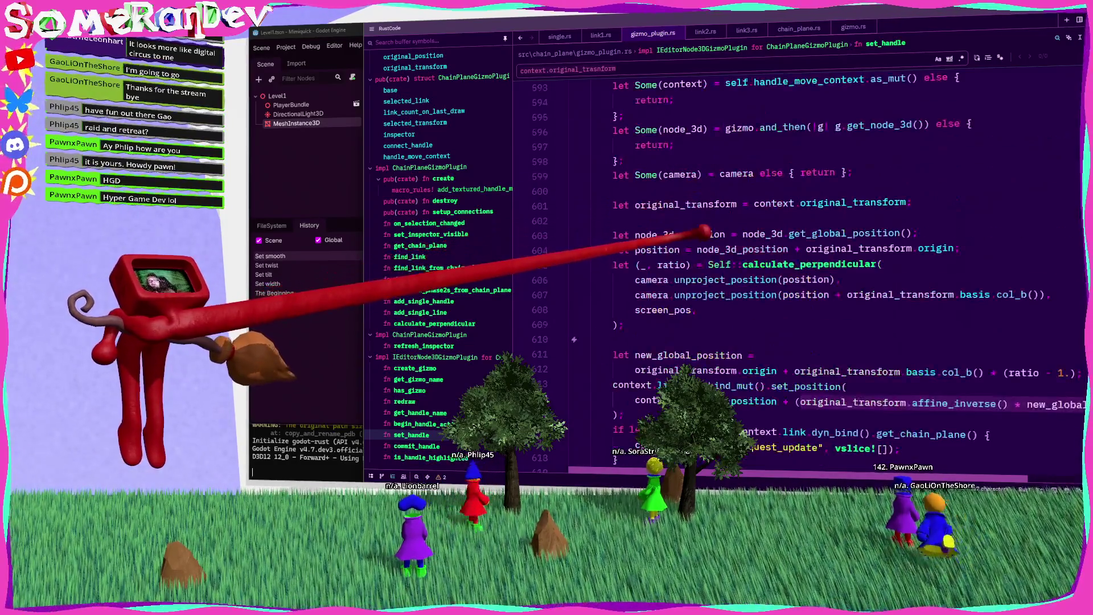
key("ctrl+minus")
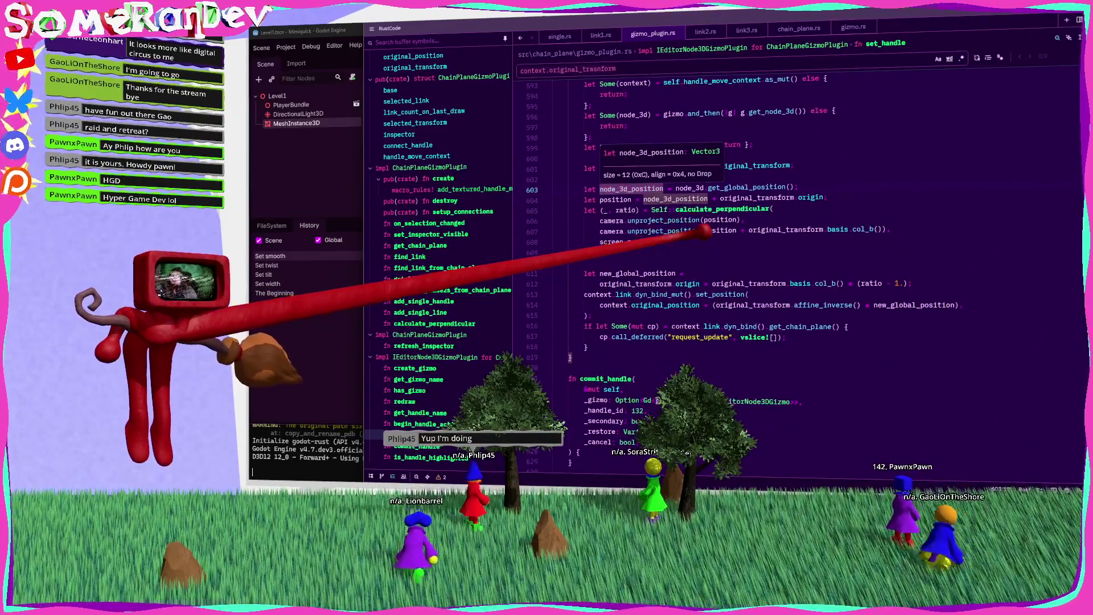
left_click(736, 265)
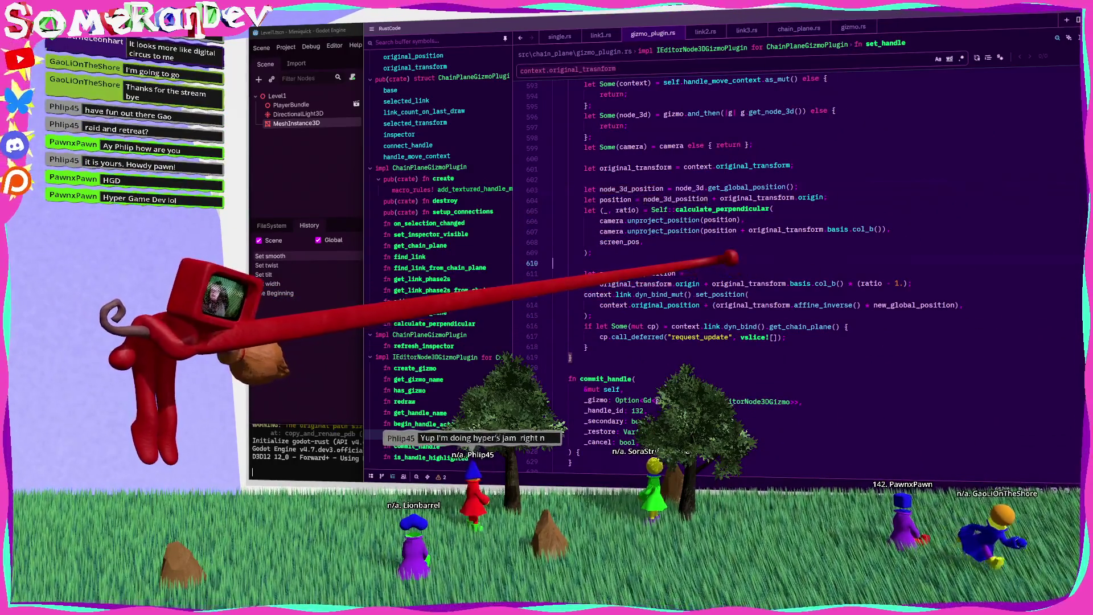
key("ctrl+plus")
key("ctrl+plus")
key("ctrl+plus")
key("ctrl+plus")
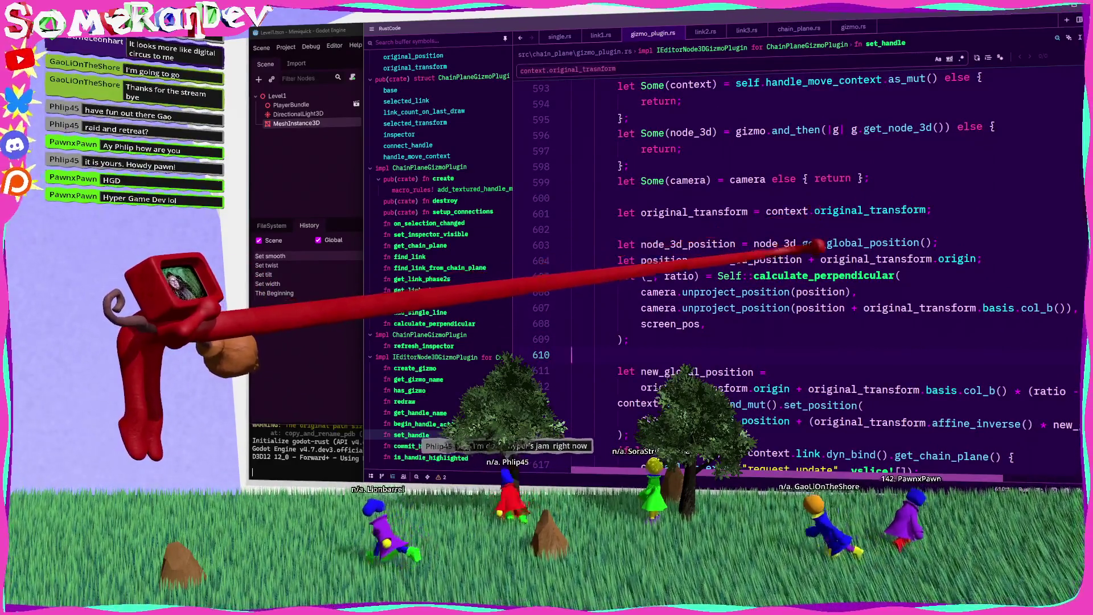
mouse_move(818, 251)
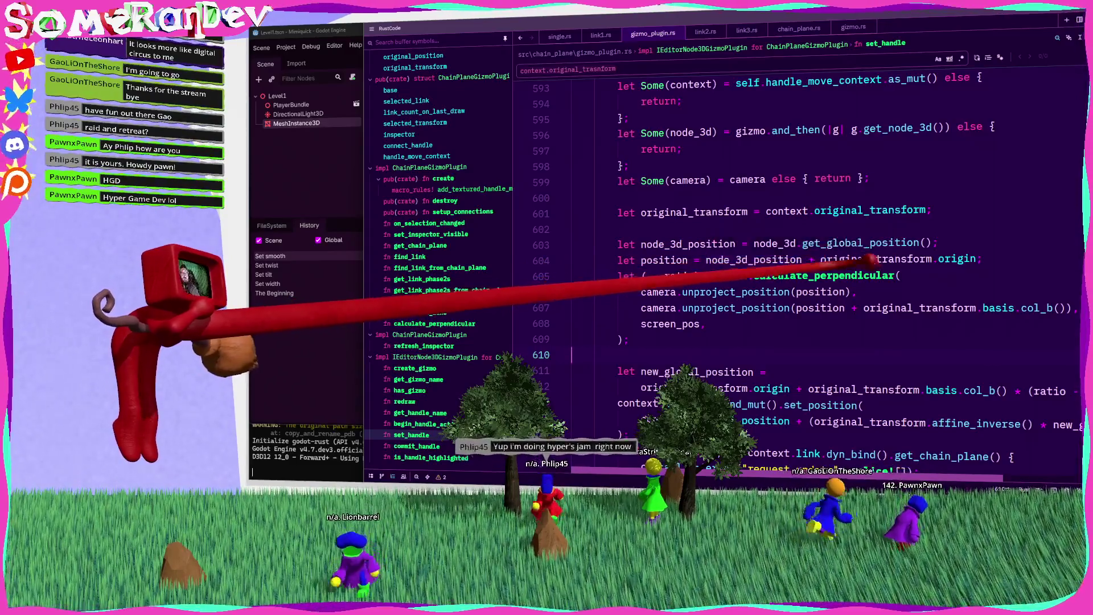
scroll(809, 256, "down", 7)
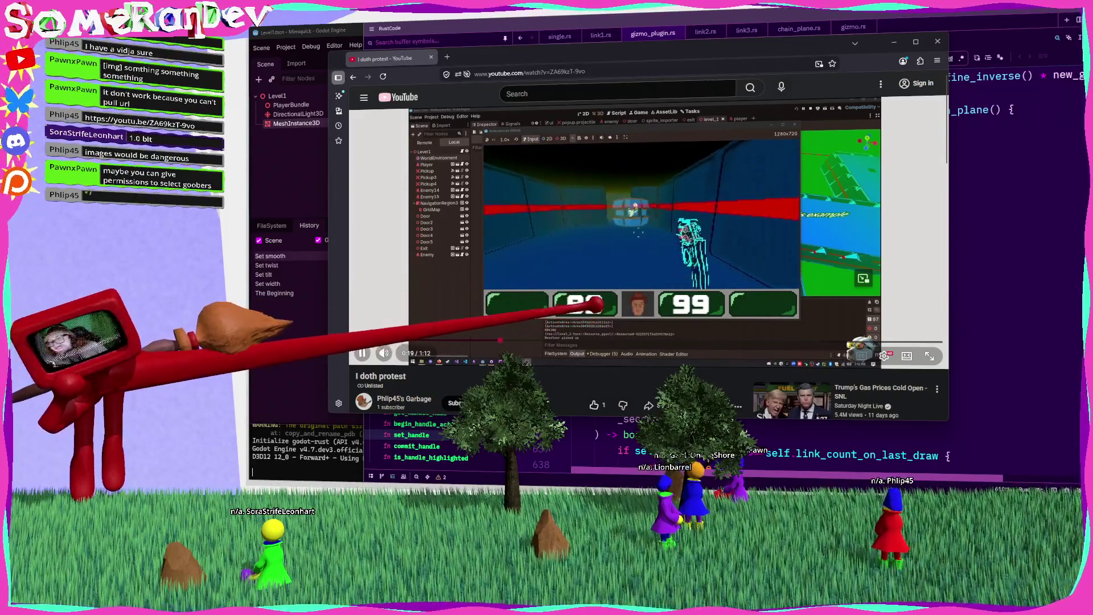
Seek the 'I doth protest' video ahead to around 0:30–0:32
left_click_drag(598, 340, 610, 336)
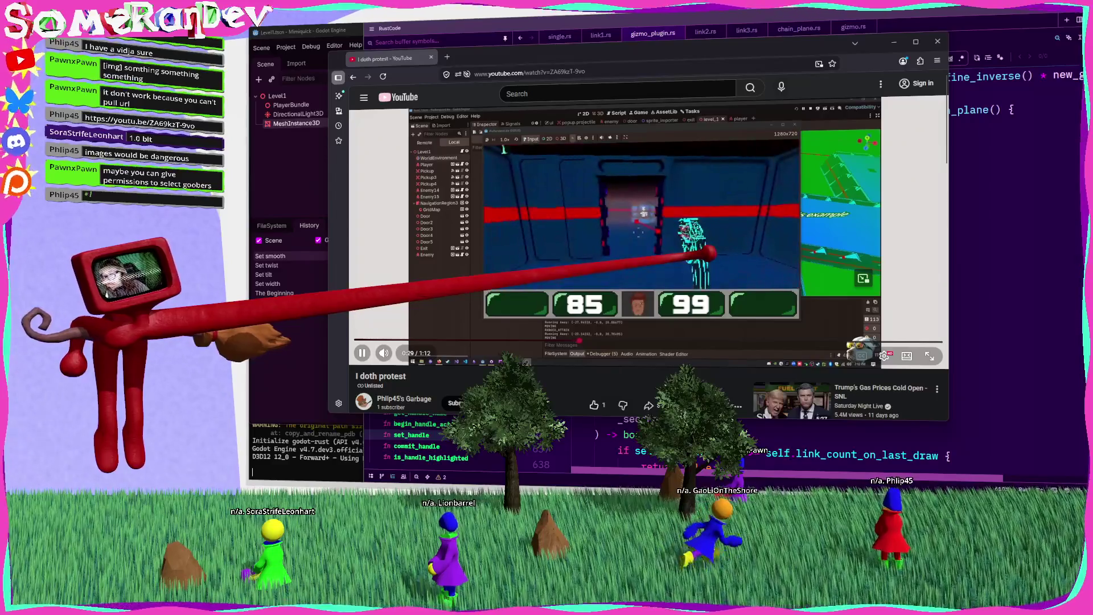
left_click_drag(616, 341, 619, 340)
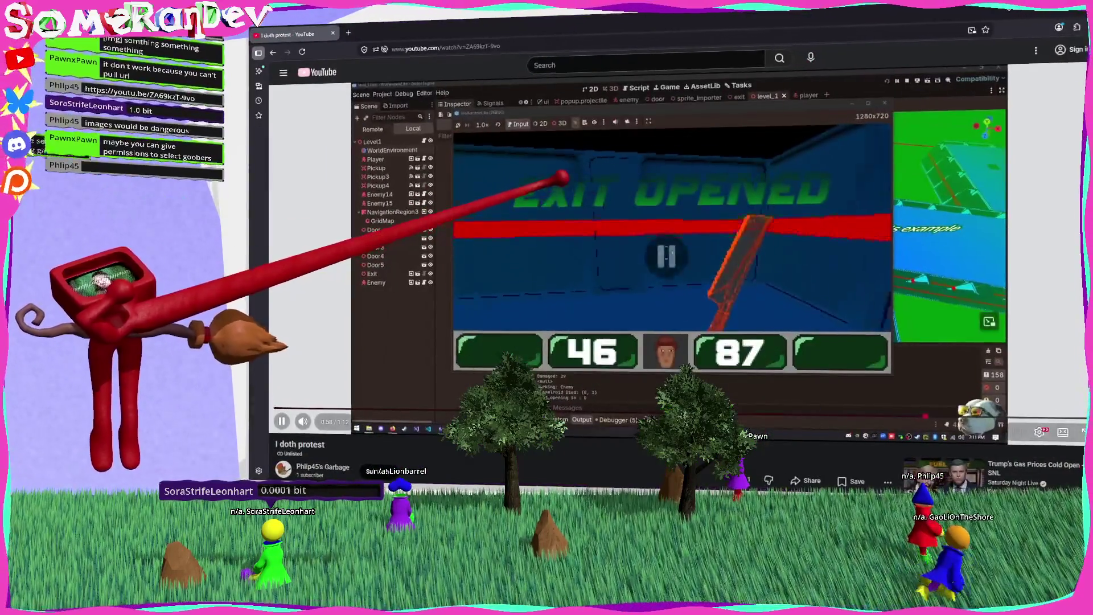
Watch the video full screen from about 1:01, then minimize its browser window
key("f")
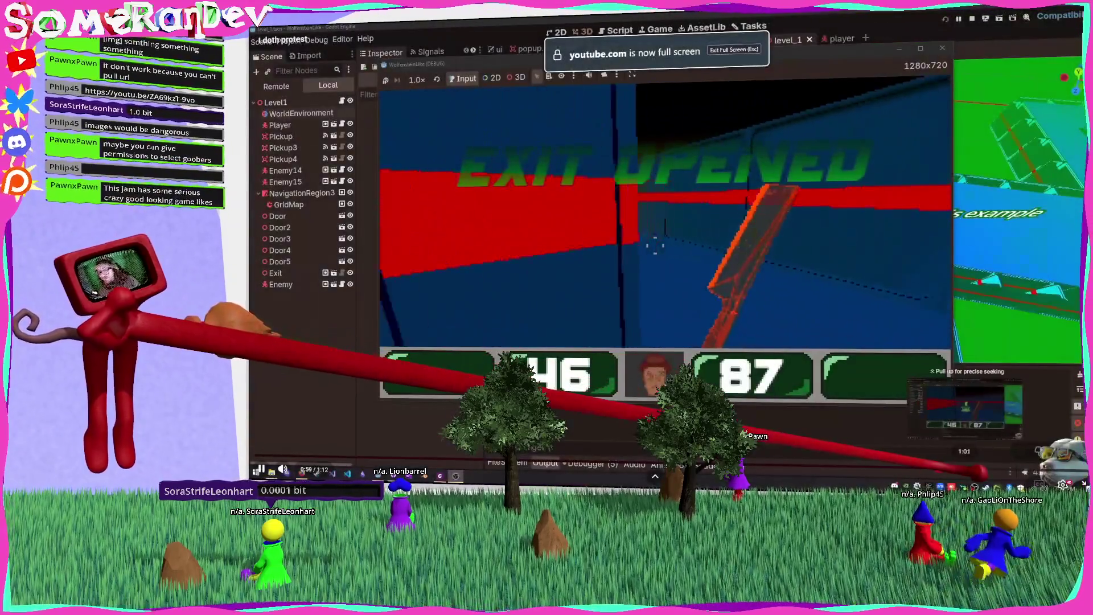
left_click(977, 468)
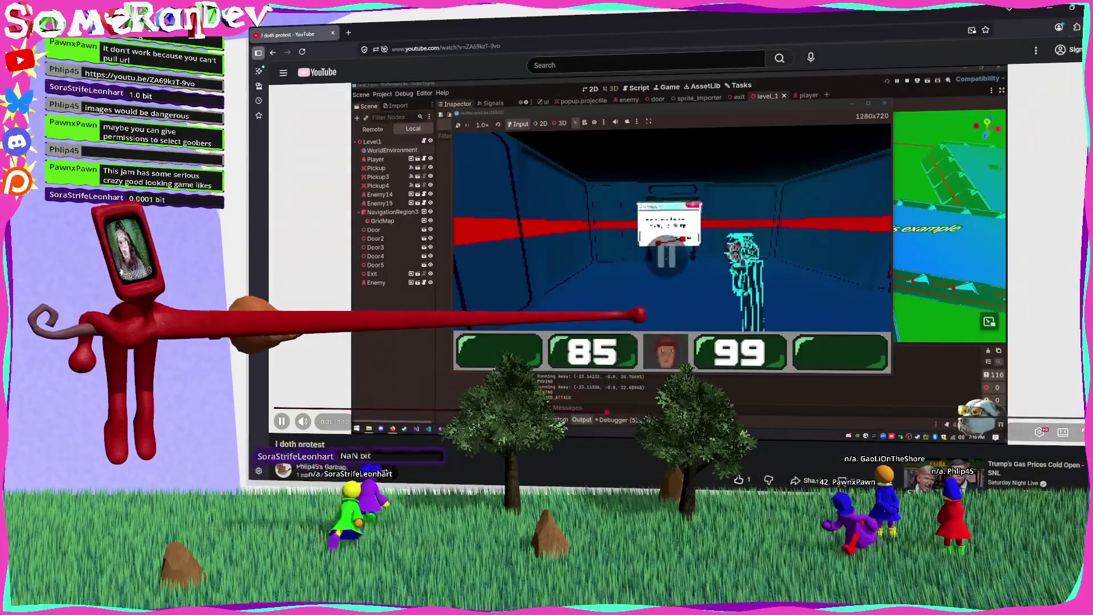
scroll(672, 256, "down", 3)
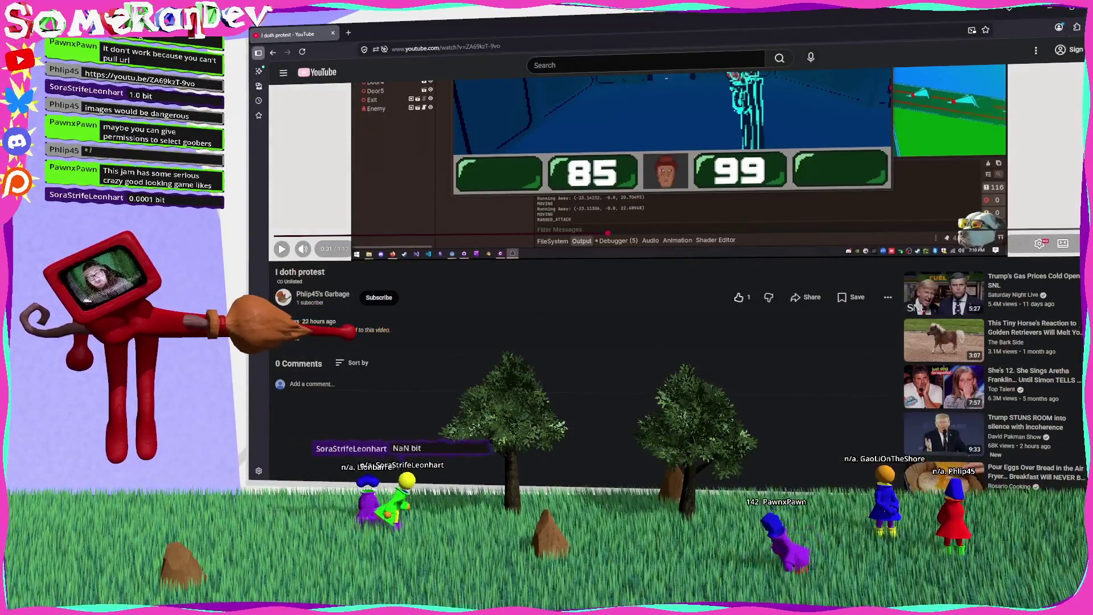
scroll(672, 257, "up", 3)
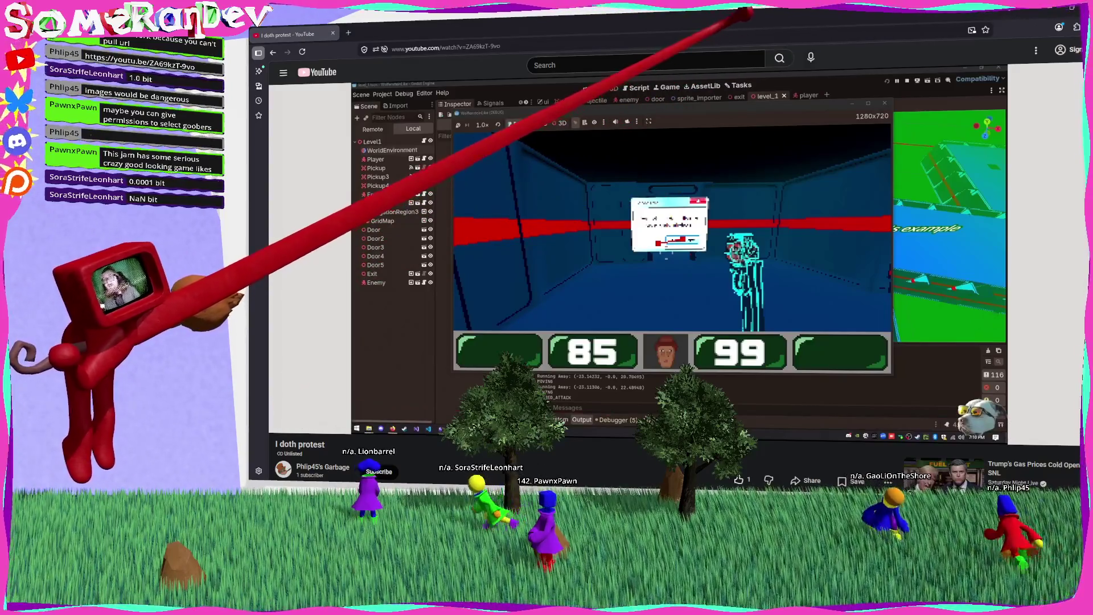
key("super+Down")
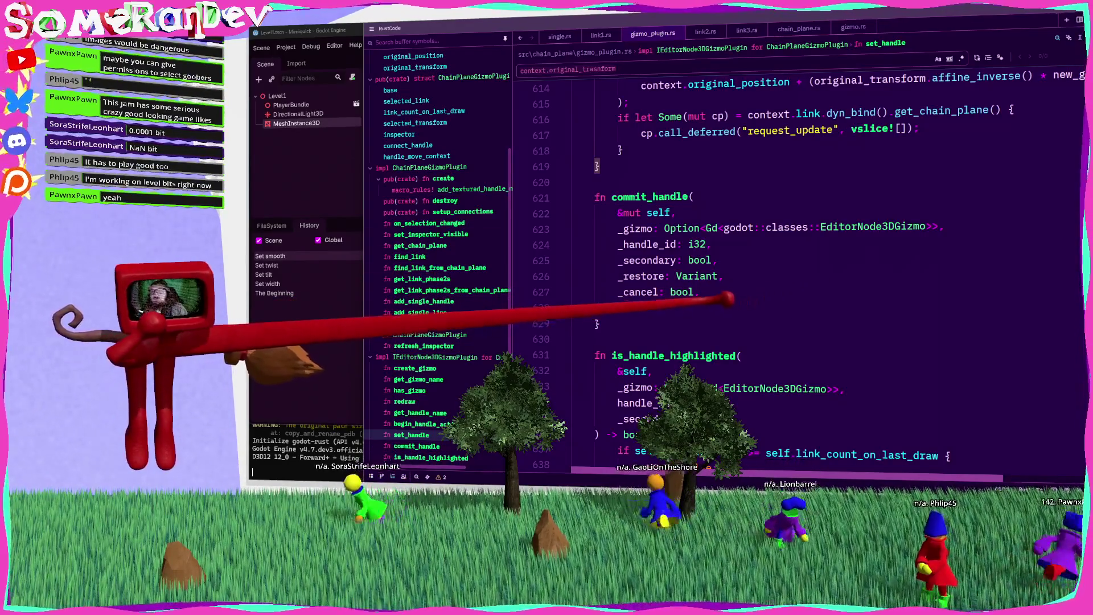
Rename set_handle's handle_id parameter to _handle_id
scroll(797, 274, "up", 4)
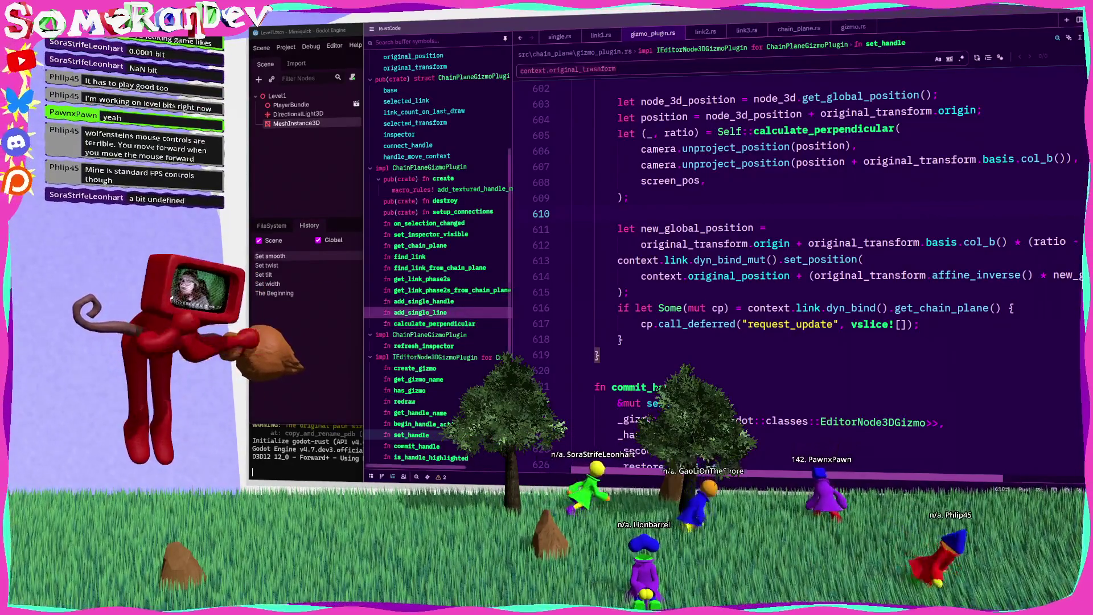
scroll(797, 256, "up", 4)
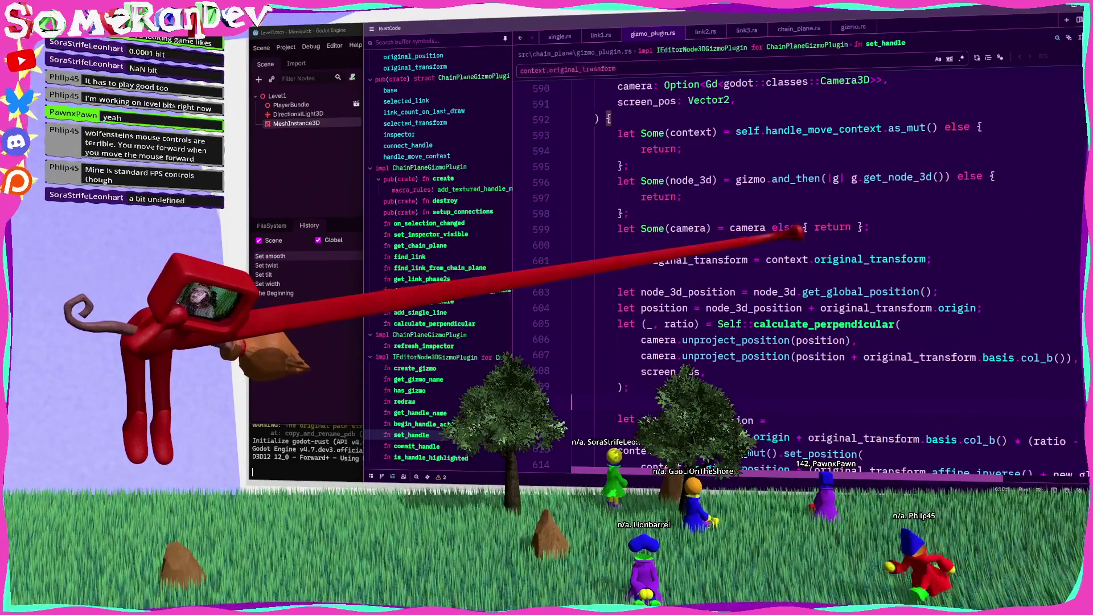
scroll(797, 256, "up", 2)
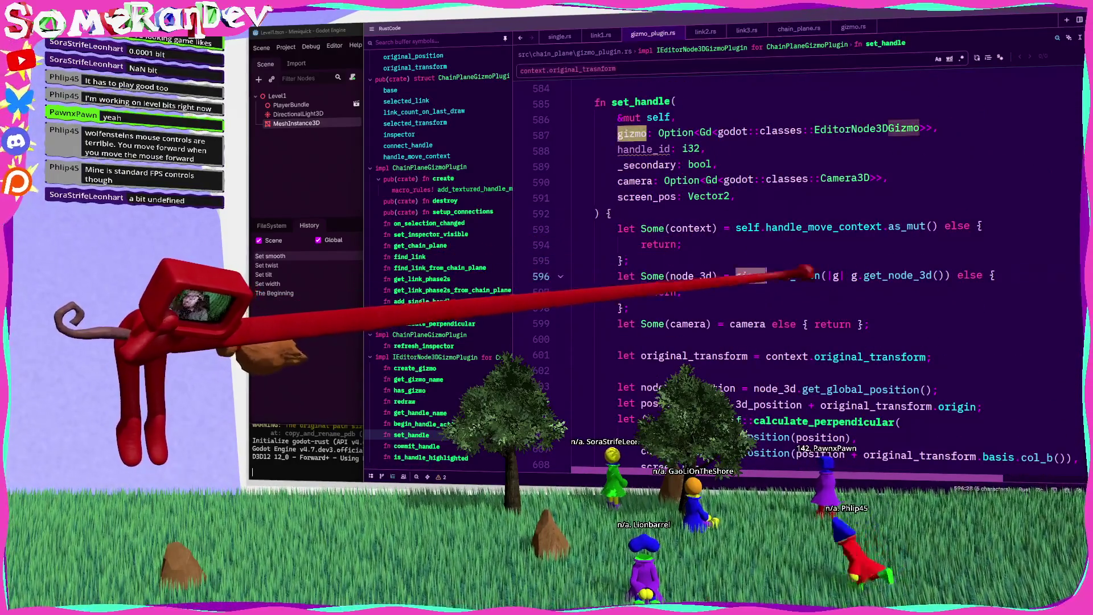
double_click(898, 275)
mouse_move(628, 278)
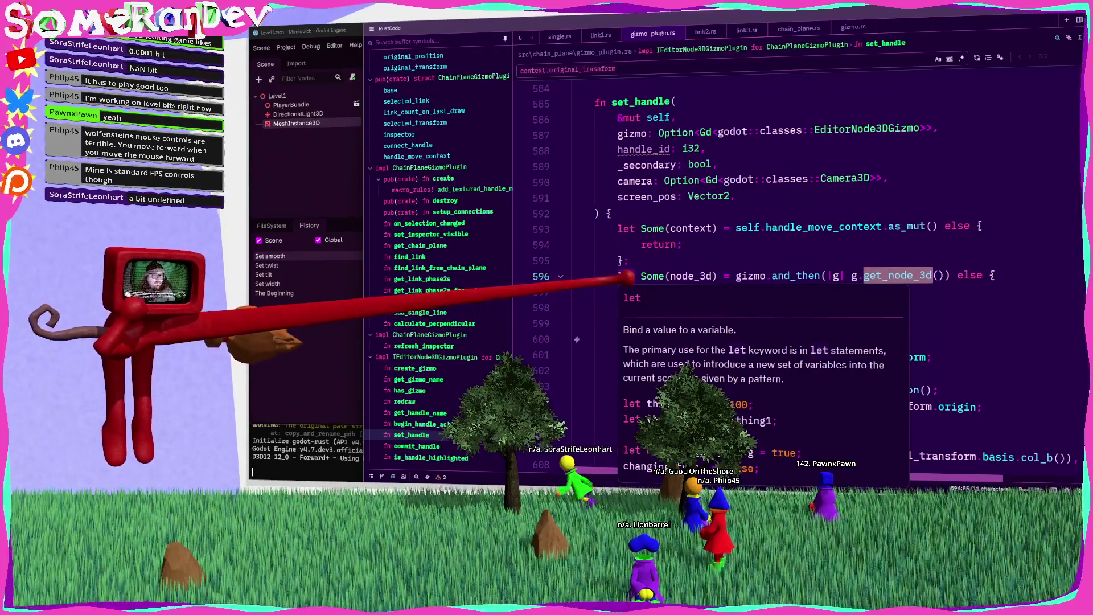
left_click(721, 263)
left_click(618, 149)
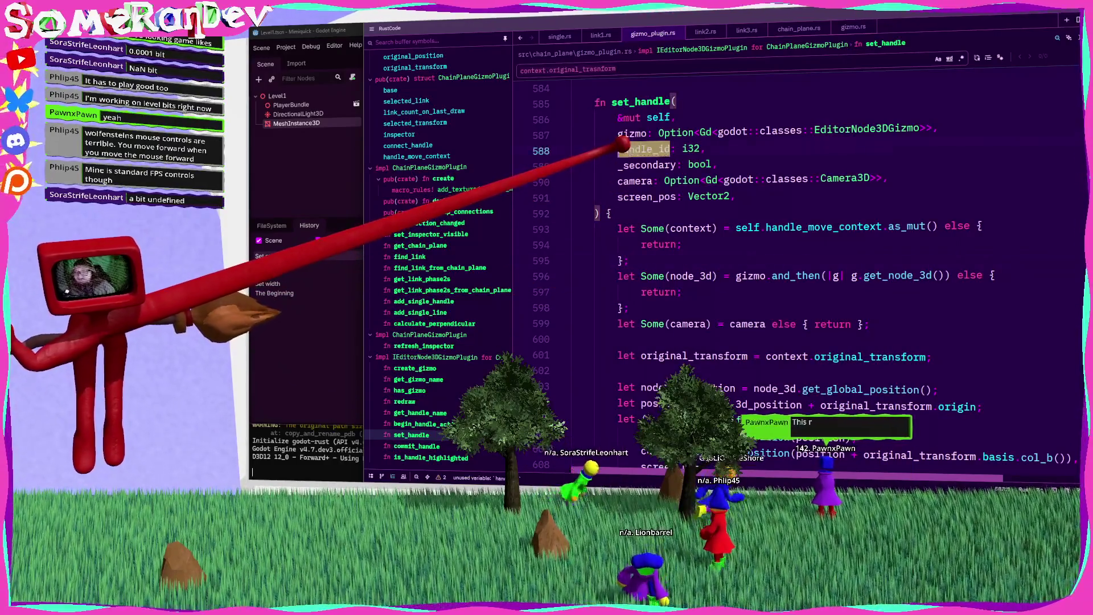
type("_")
key("Escape")
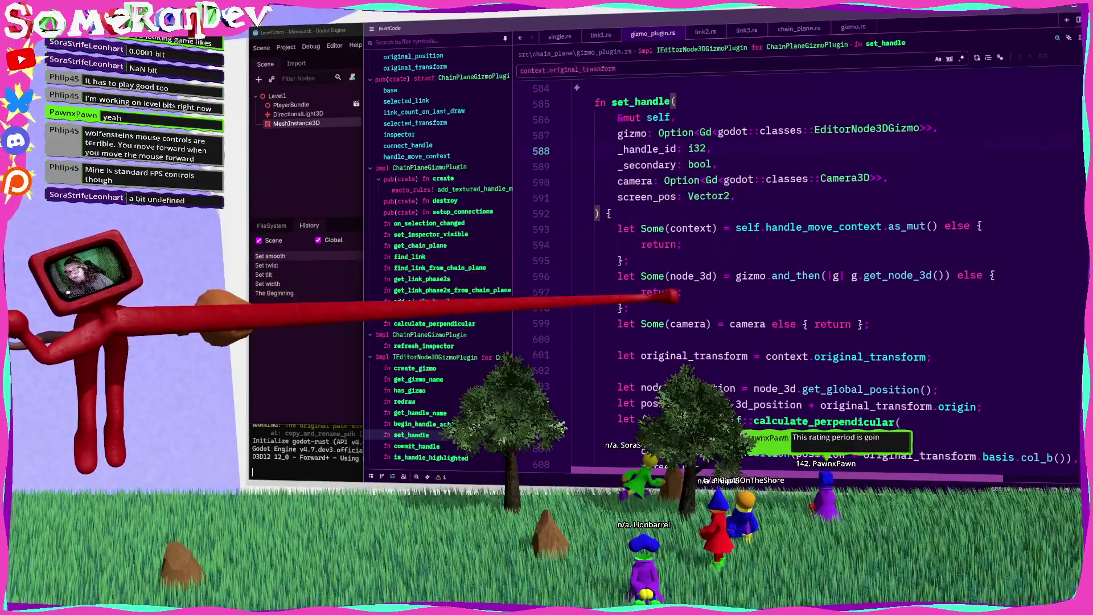
Review the node_3d, camera, context and col_b uses, then add blank lines above node_3d_position
left_click(718, 275)
scroll(626, 256, "down", 5)
scroll(570, 245, "up", 2)
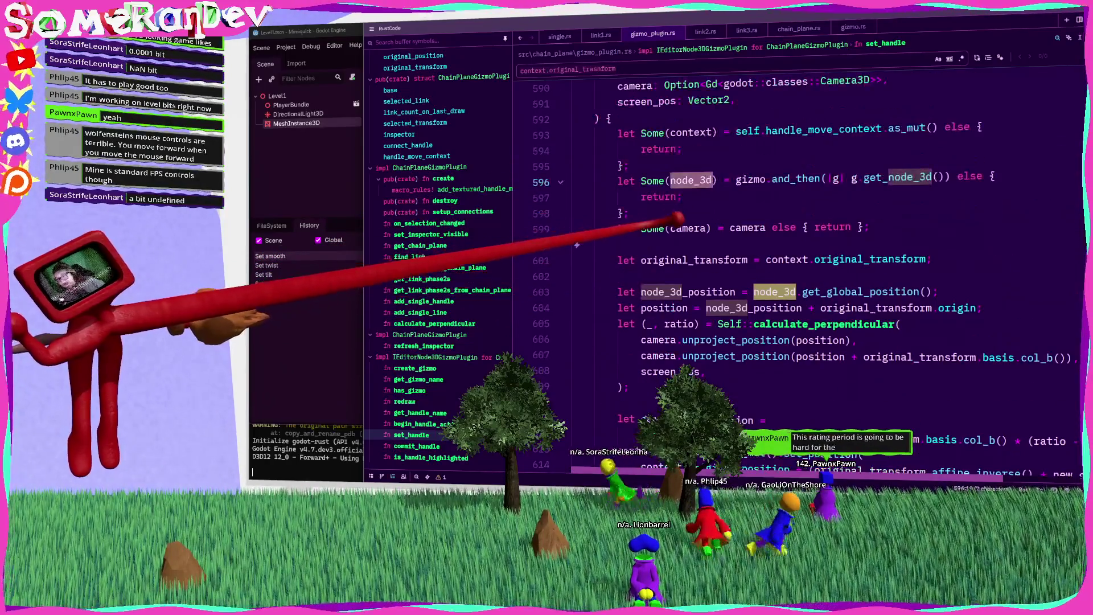
left_click(706, 229)
scroll(707, 229, "up", 2)
left_click(683, 224)
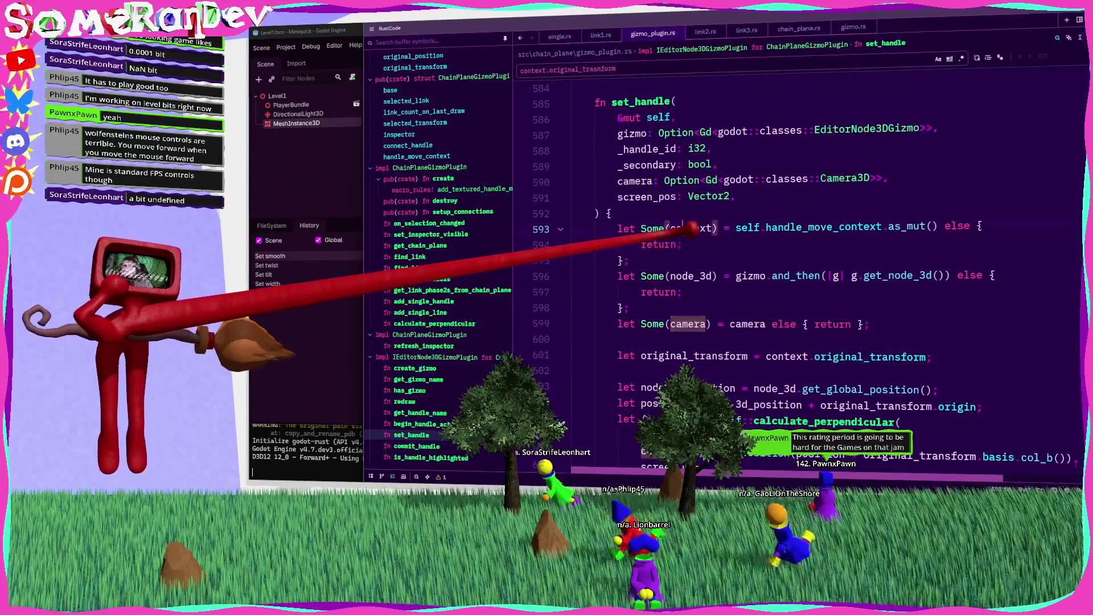
scroll(683, 224, "down", 4)
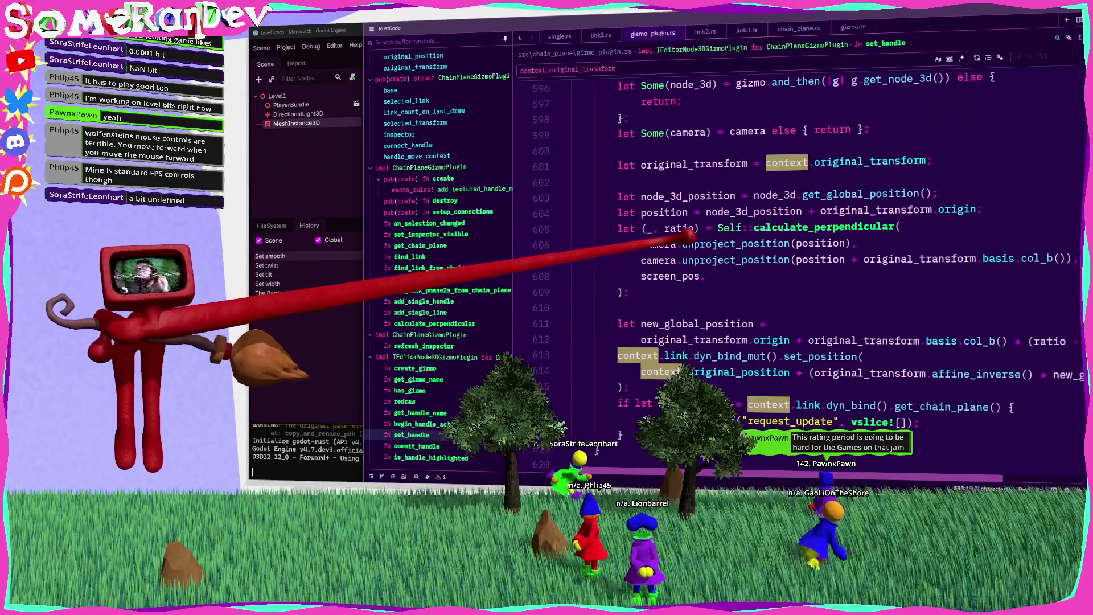
double_click(1036, 259)
scroll(798, 256, "down", 3)
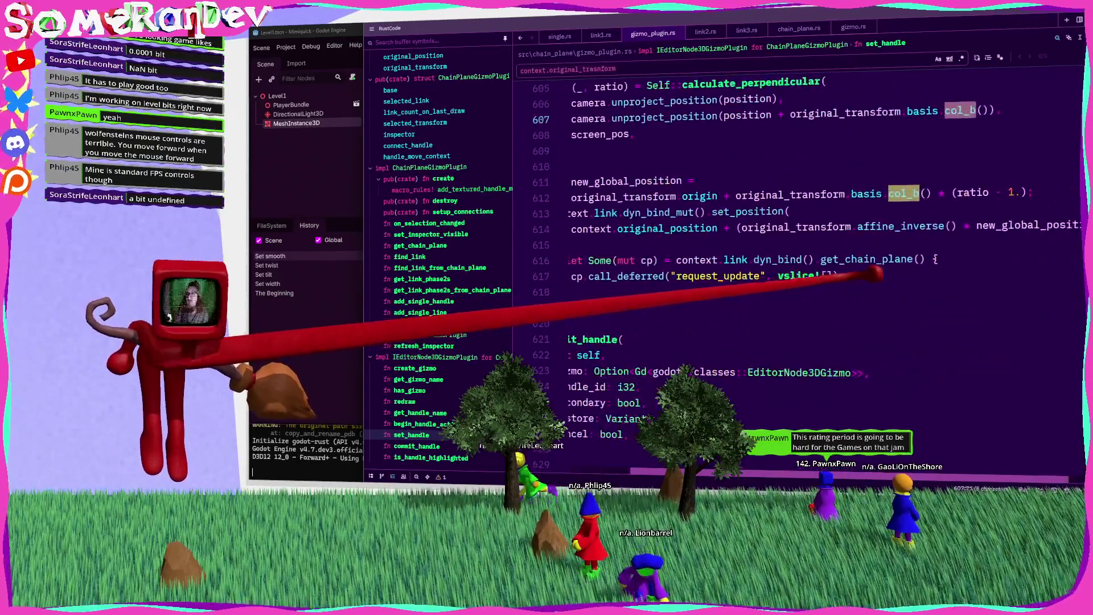
scroll(797, 256, "up", 3)
scroll(794, 268, "up", 2)
mouse_move(683, 285)
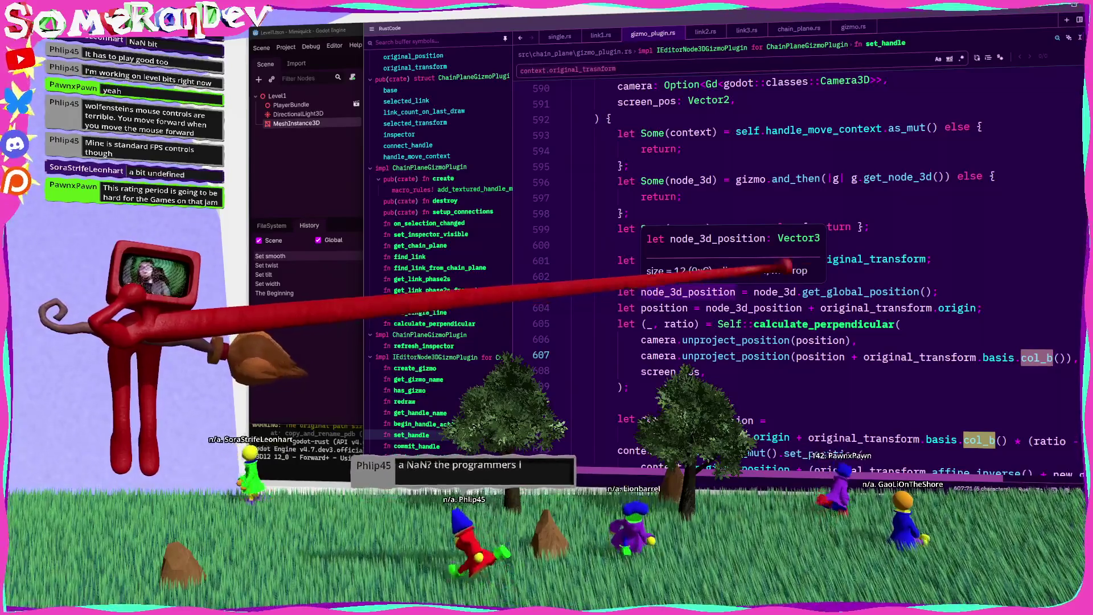
key("Return")
key("Return")
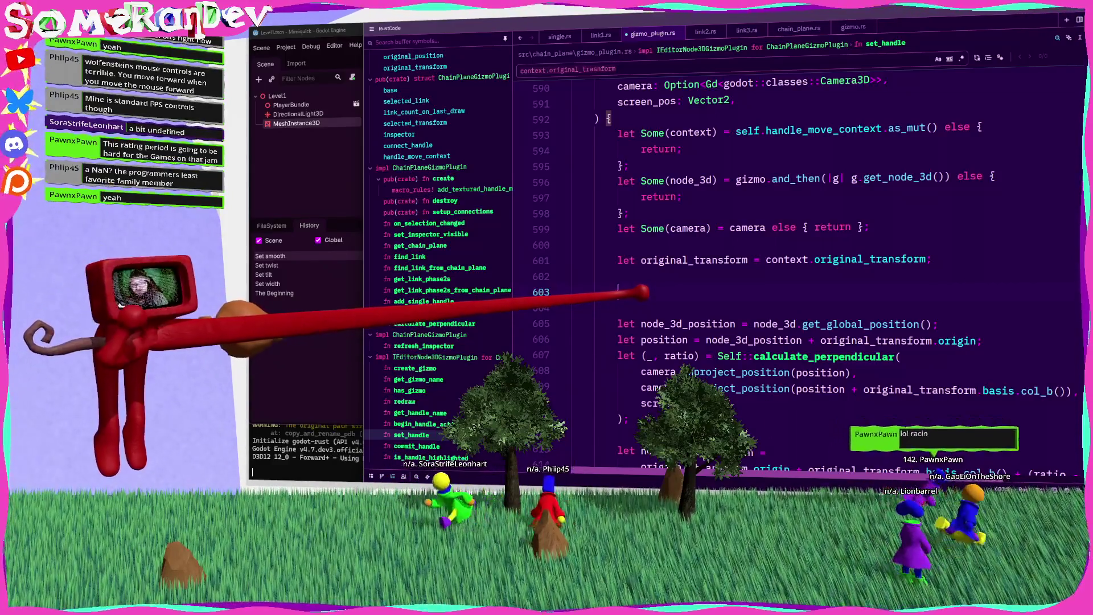
Enter context.direction, convert it with the .match completion, and add the match braces
type("contxt.")
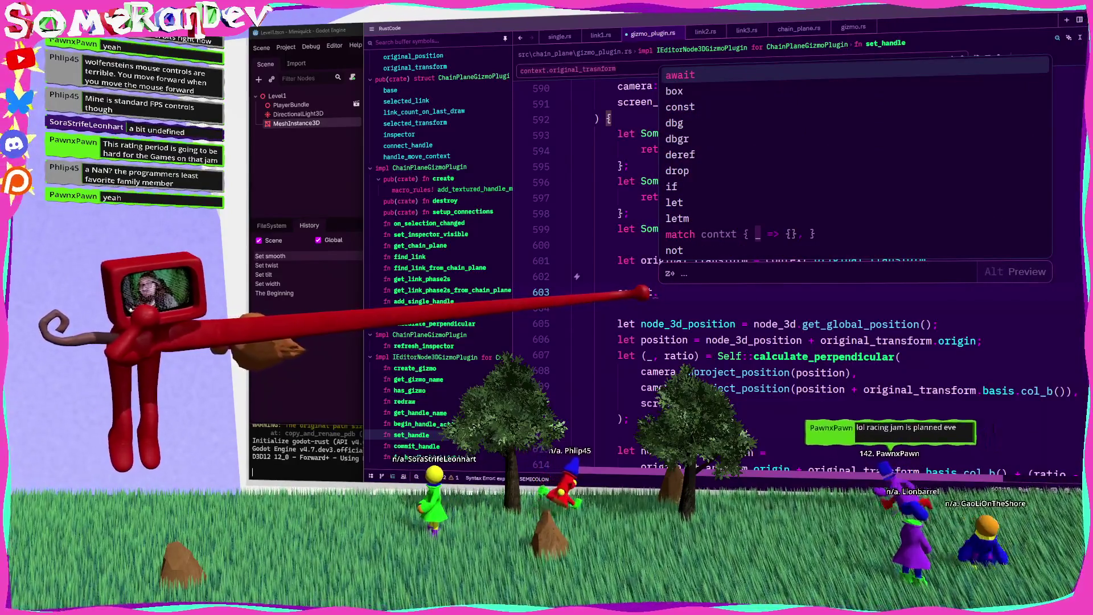
key("BackSpace")
key("BackSpace")
key("BackSpace")
type("ext.")
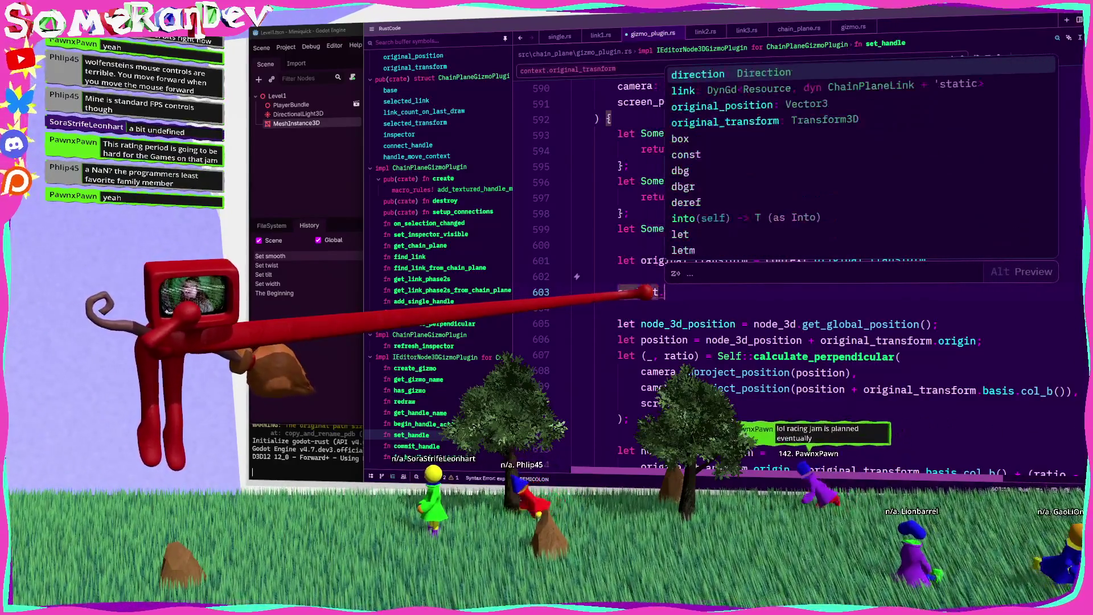
key("Return")
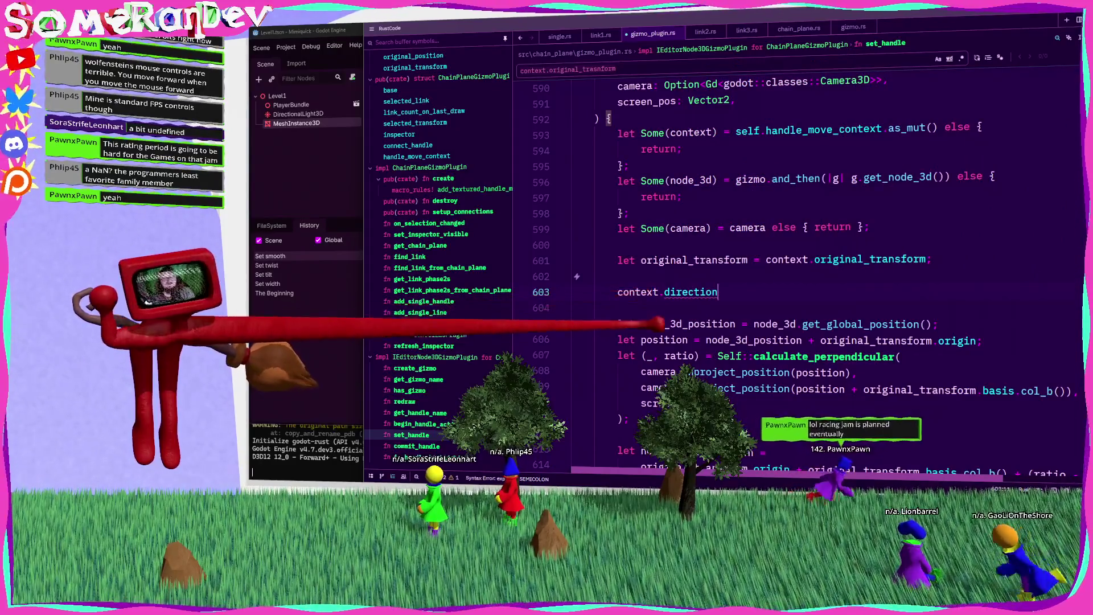
type(".match")
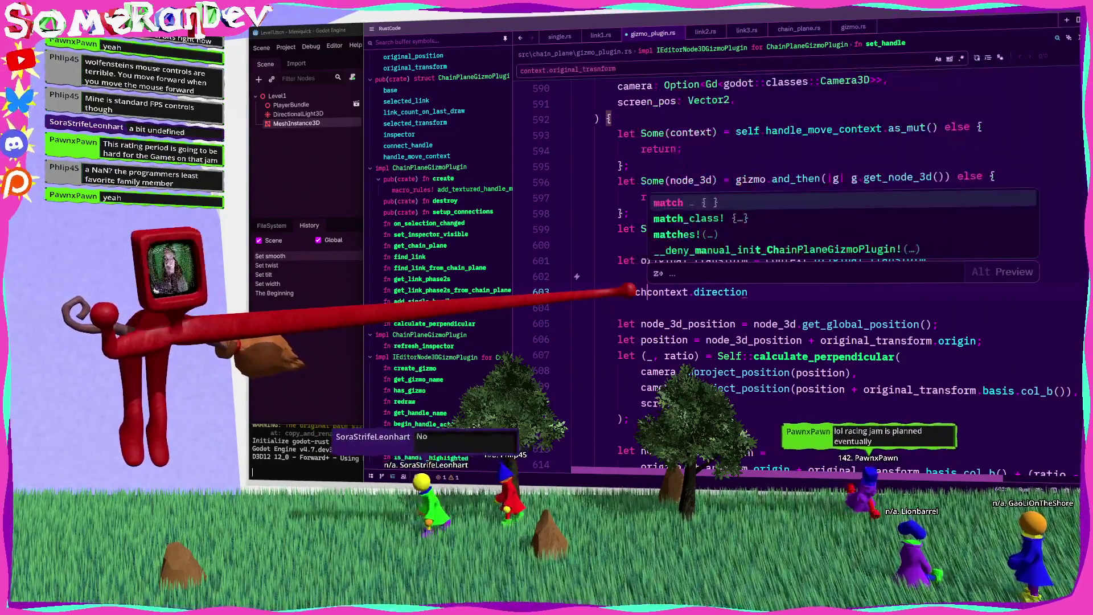
key("Return")
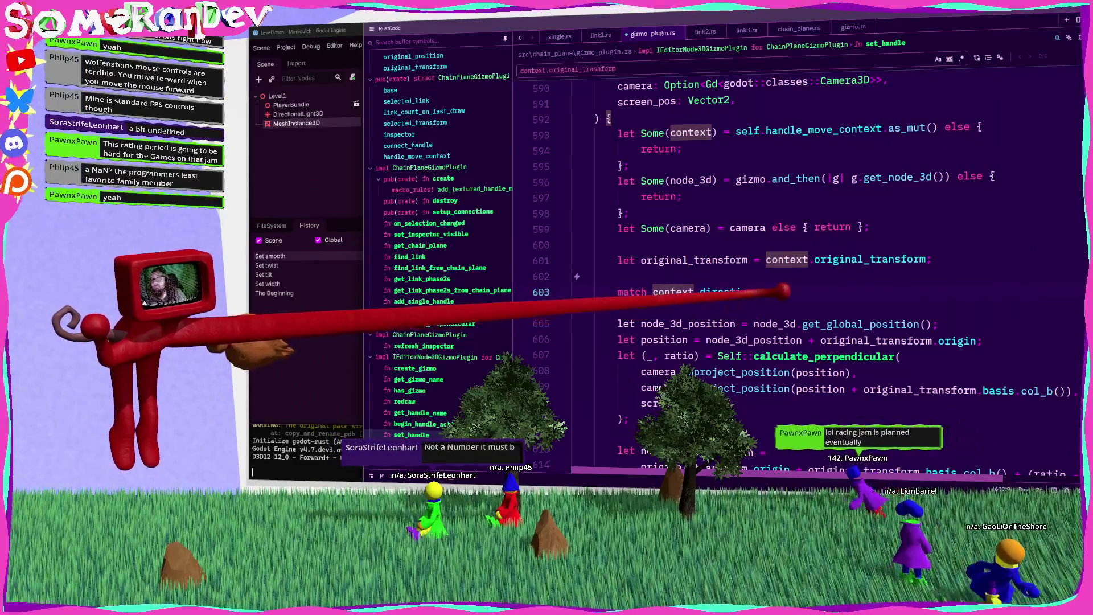
type("{")
key("Return")
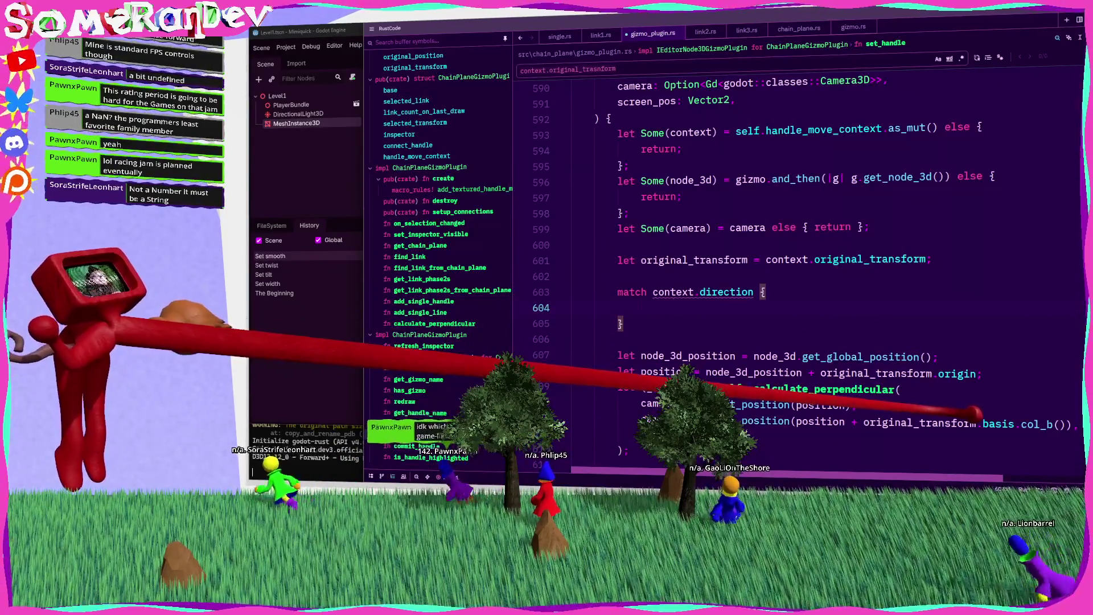
mouse_move(959, 422)
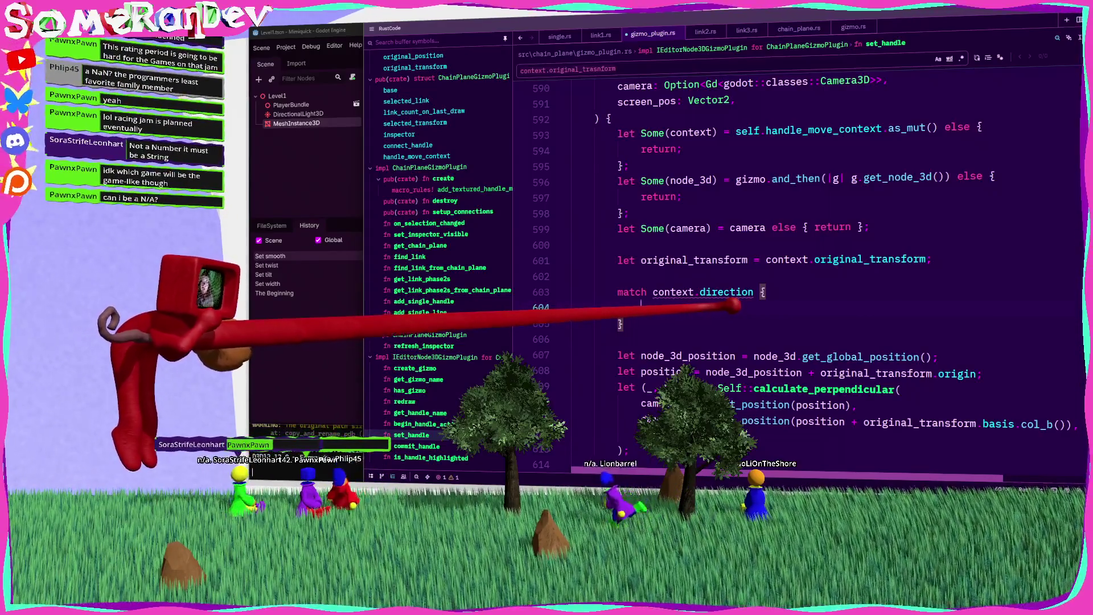
Add a Direction::X => arm to the match and a comma after screen_pos
mouse_move(726, 292)
type("Directio")
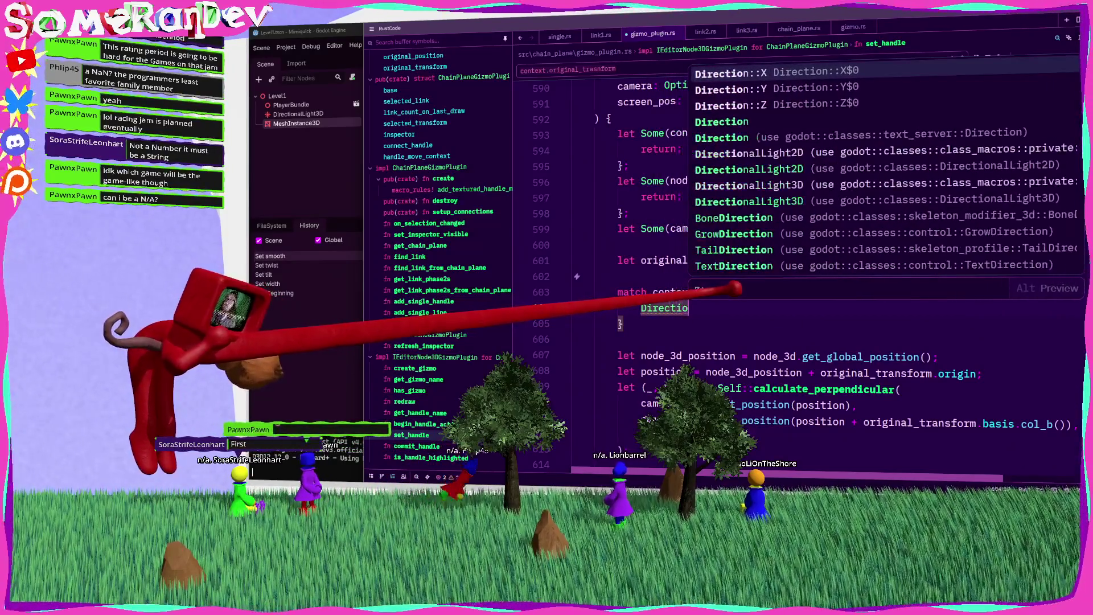
key("Return")
type("=>")
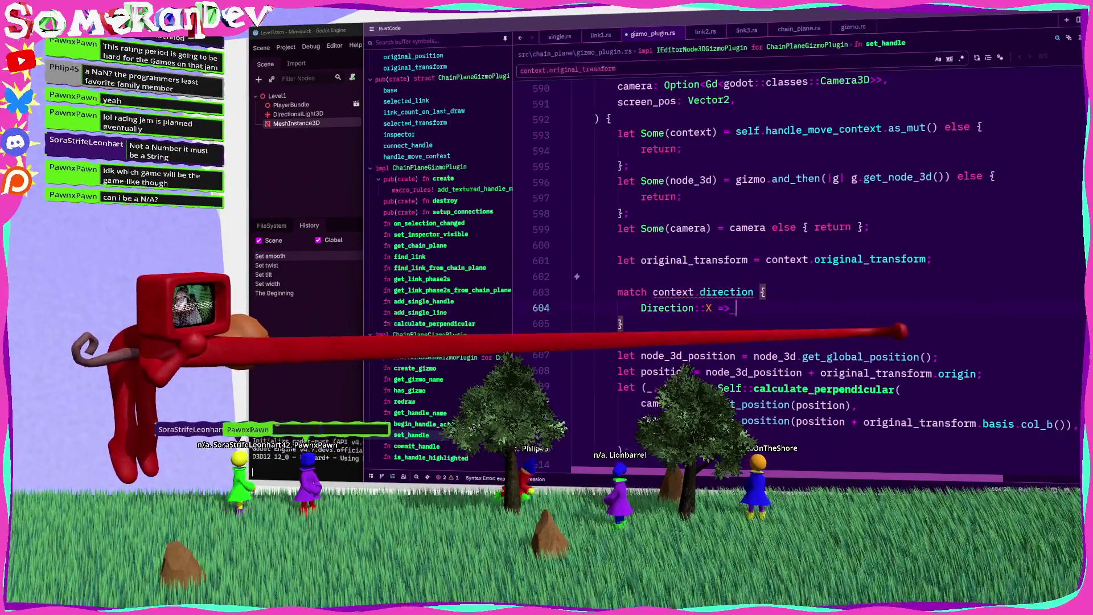
scroll(797, 256, "down", 4)
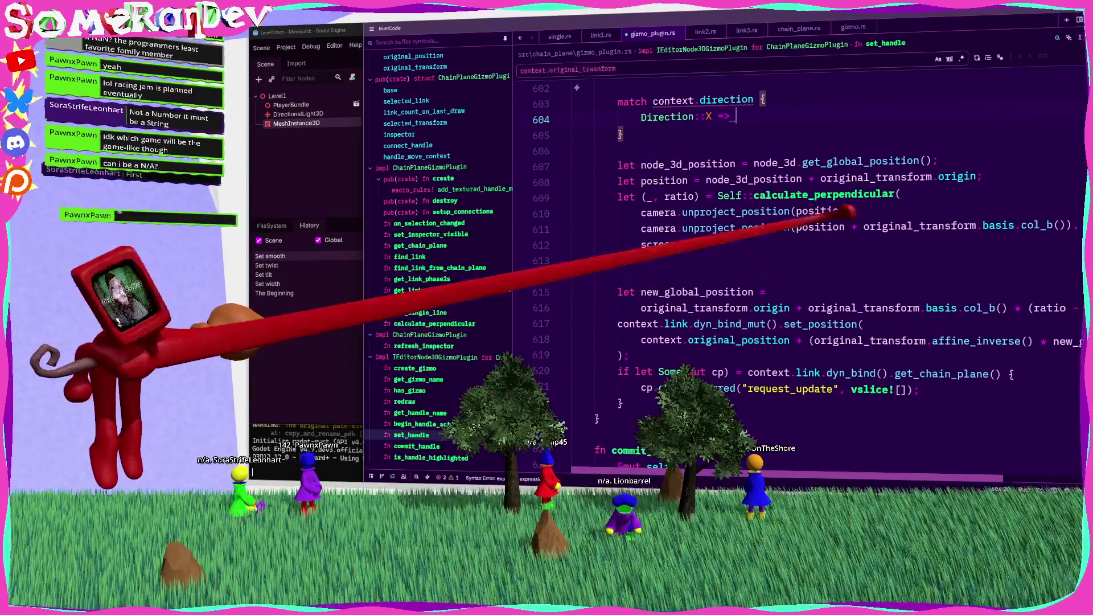
mouse_move(750, 325)
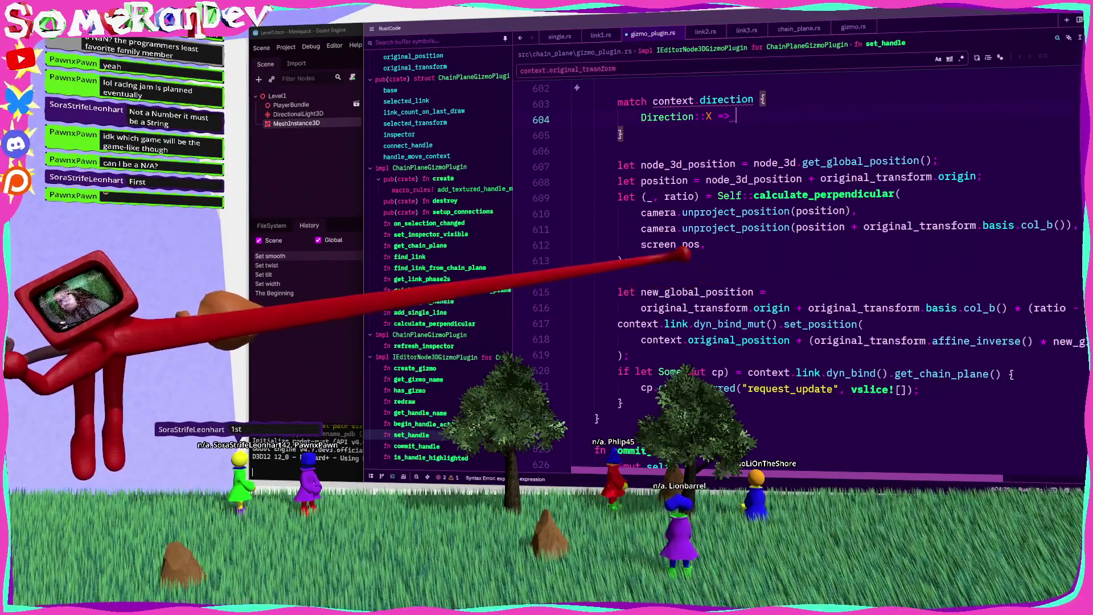
left_click(622, 260)
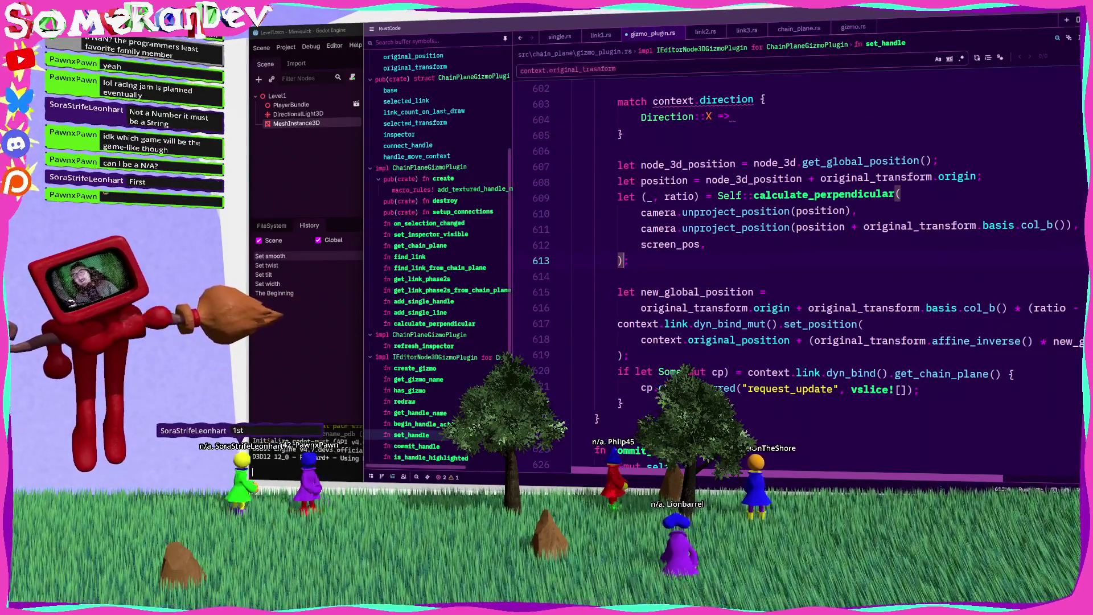
mouse_move(782, 165)
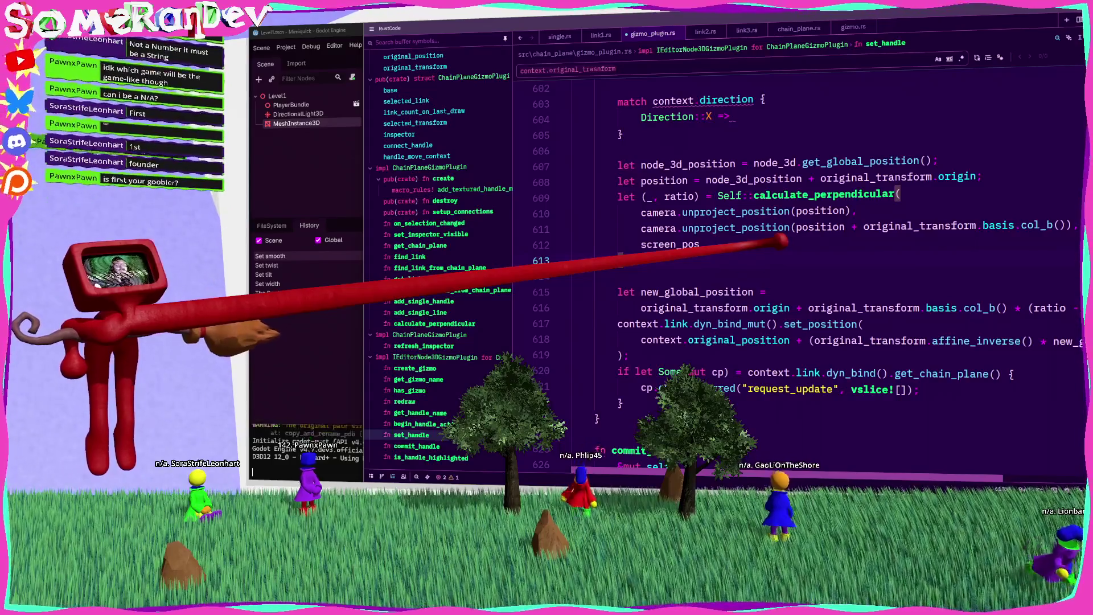
type(",")
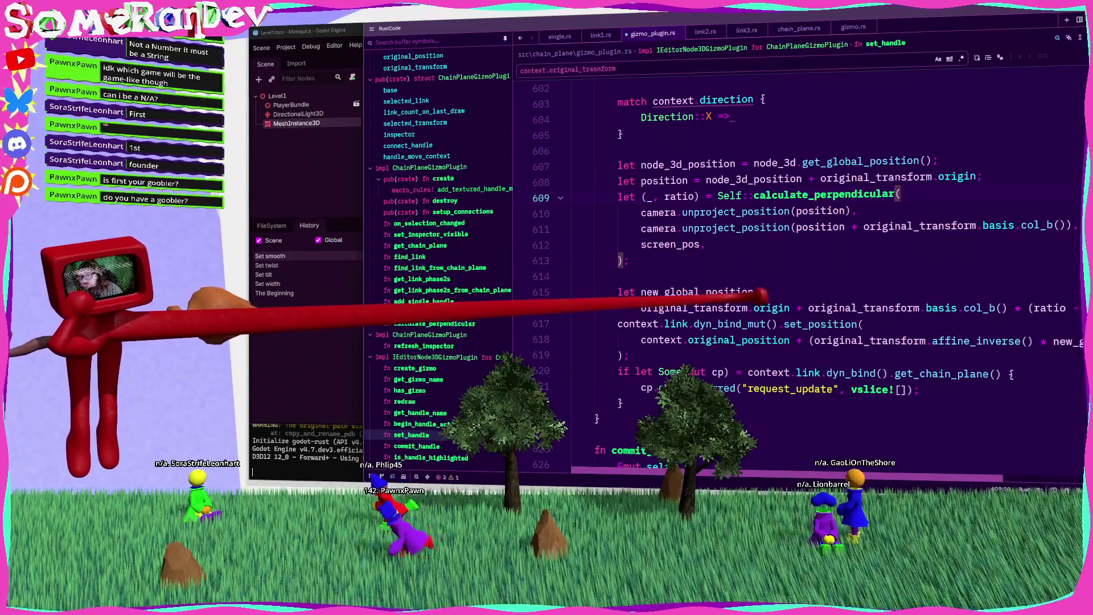
scroll(797, 256, "up", 3)
Prefix the match with 'direction =' so it binds a direction variable
triple_click(1048, 373)
scroll(797, 256, "down", 2)
left_click_drag(1053, 276, 864, 275)
left_click(633, 148)
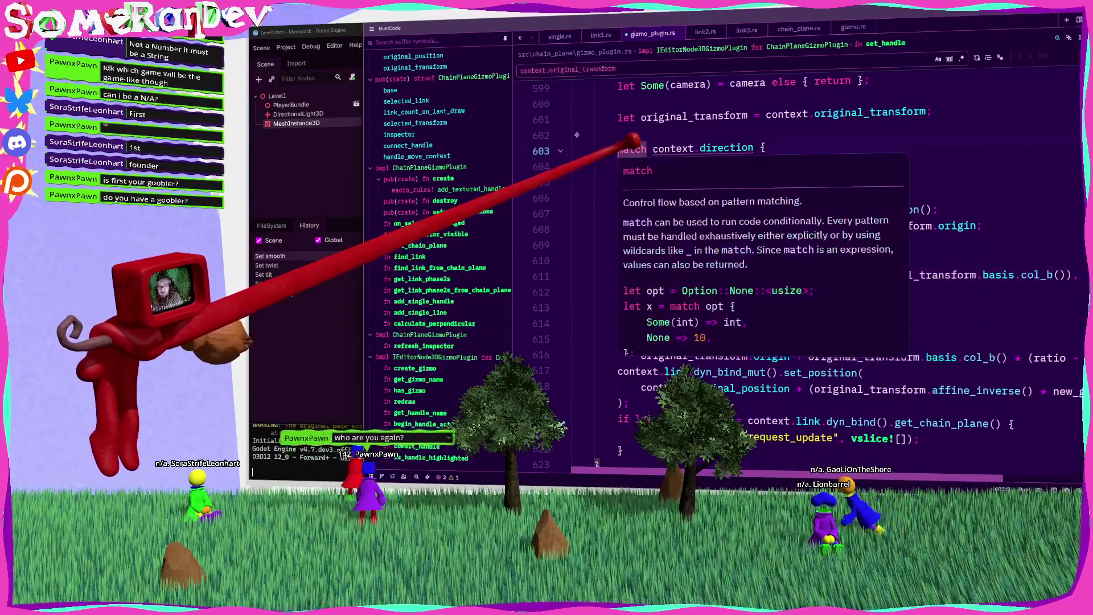
type("ledirection")
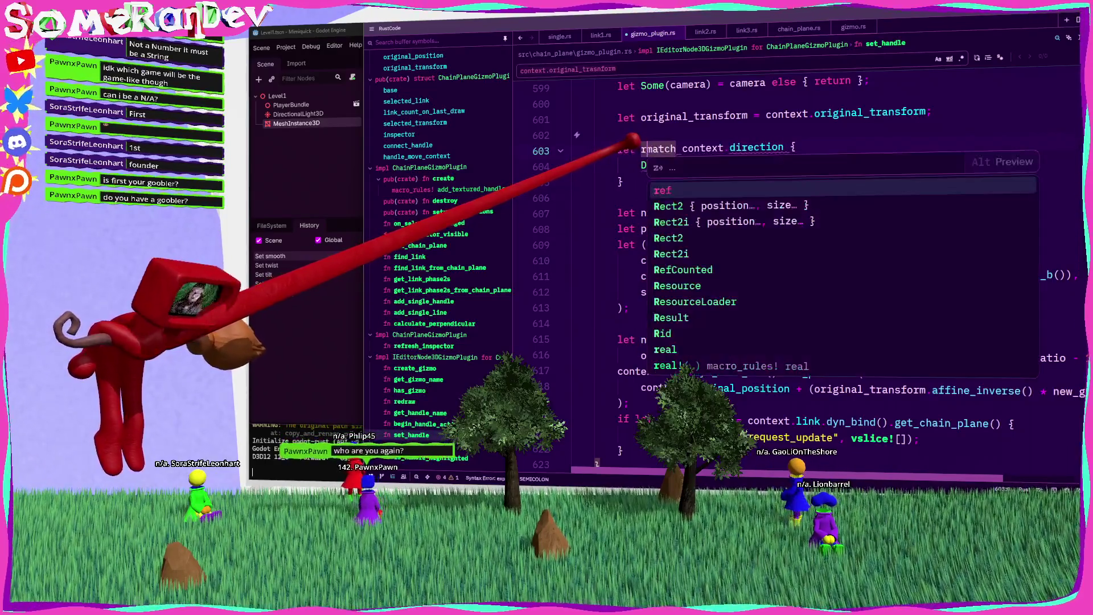
type(" =")
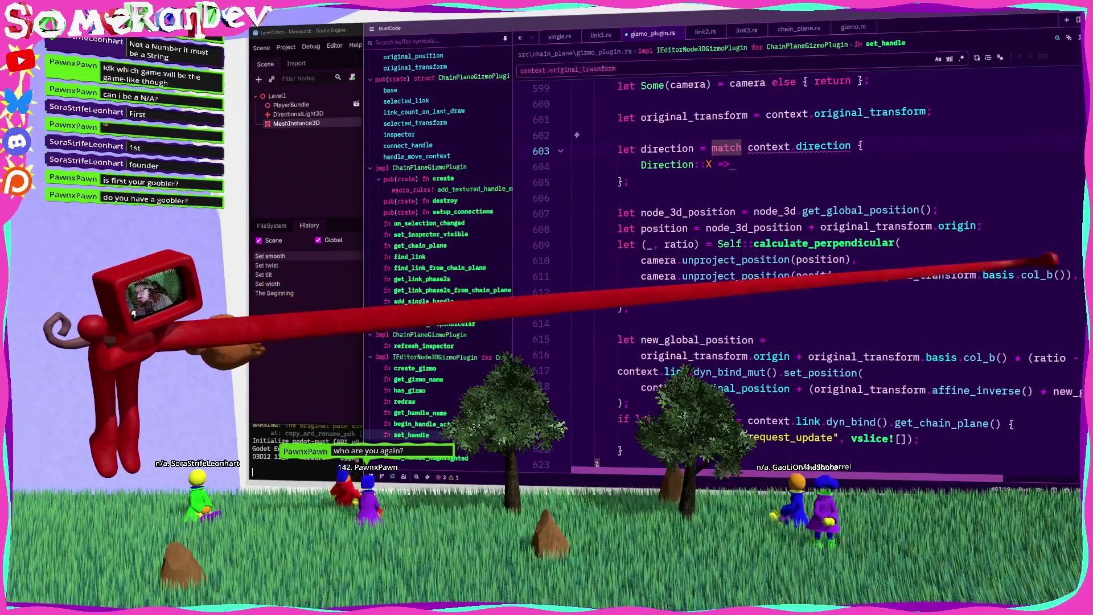
Fill the X arm with original_transform.basis.col_b() and duplicate that arm twice
left_click_drag(1071, 275, 872, 275)
key("ctrl+c")
left_click(800, 162)
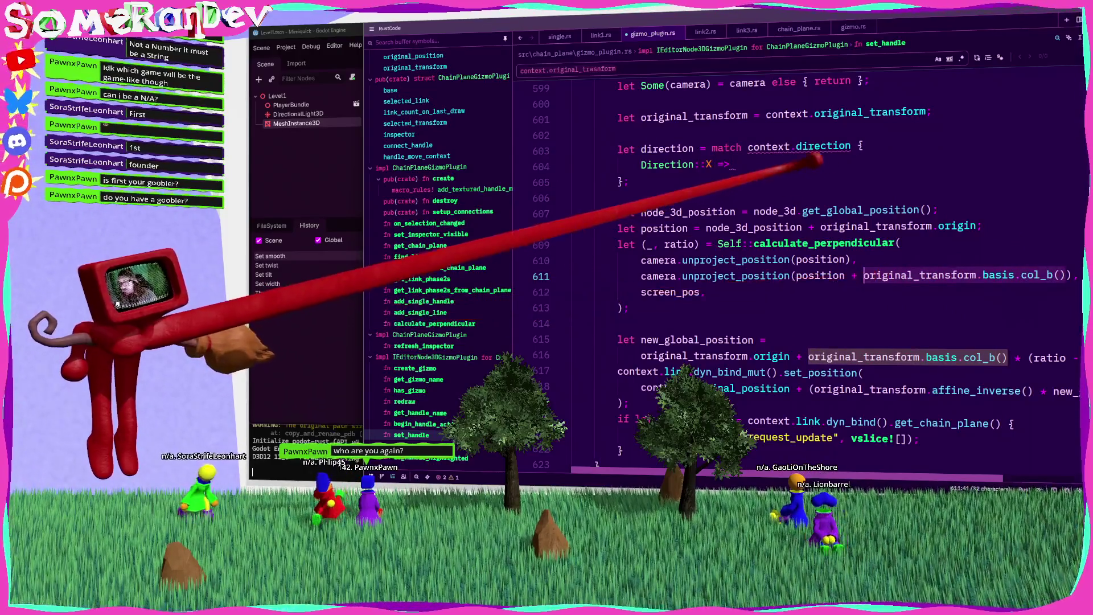
key("ctrl+v")
type(",")
mouse_move(937, 164)
left_mouse_down()
mouse_move(688, 165)
mouse_move(655, 155)
left_mouse_up()
key("ctrl+c")
key("End")
key("Return")
key("ctrl+v")
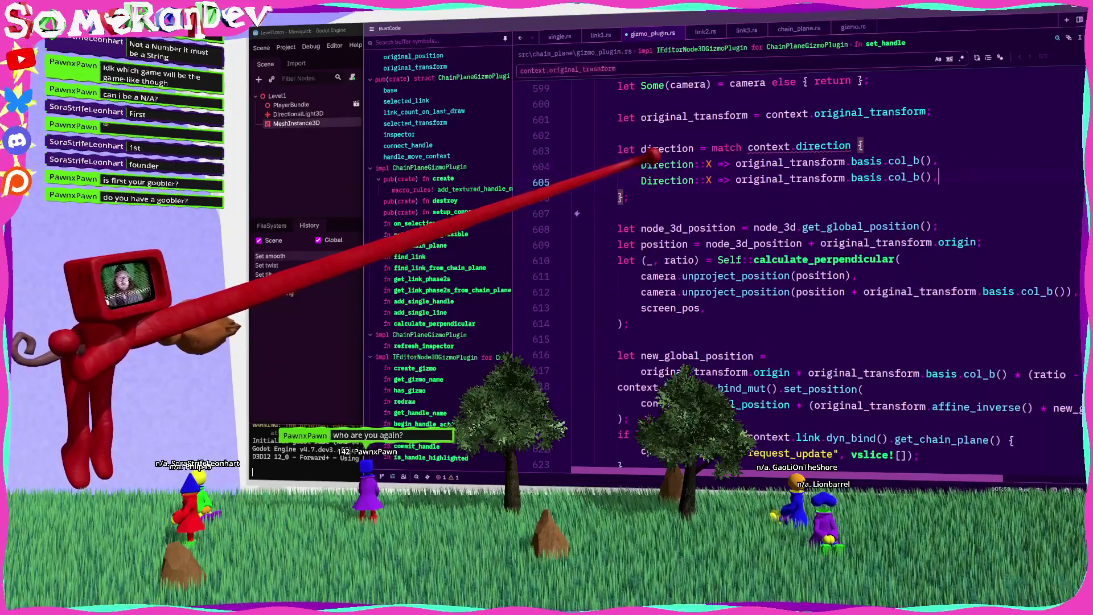
key("Return")
key("ctrl+v")
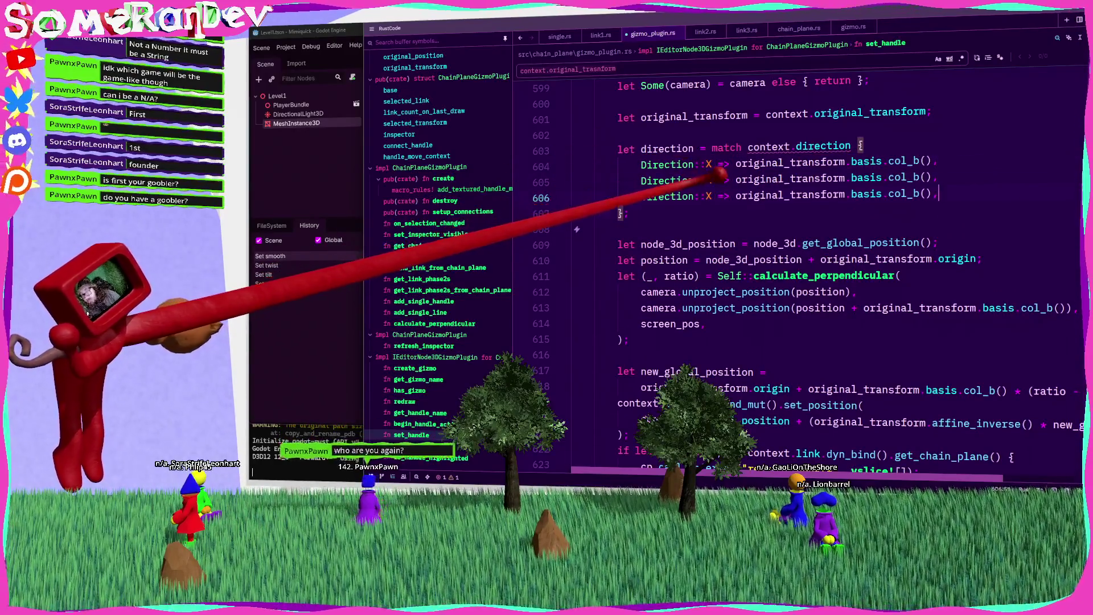
Turn the copies into Y and Z arms, with X using col_a() and Z col_c()
double_click(709, 180)
type("Y")
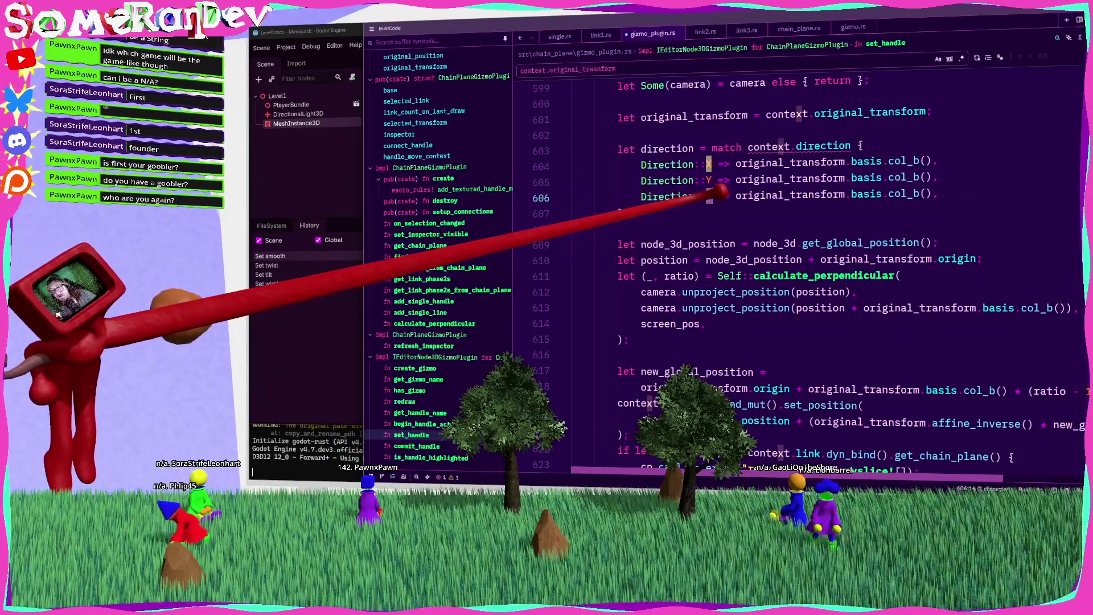
type("Z")
left_click(934, 163)
key("Left")
key("Left")
key("Left")
key("BackSpace")
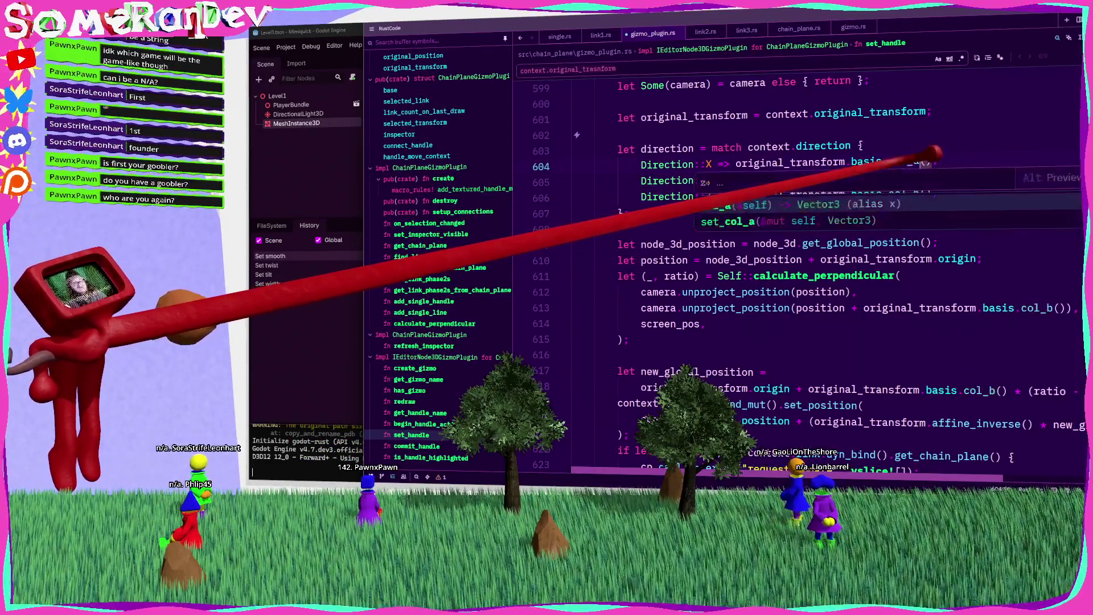
type("a")
key("Up")
key("Up")
key("Down")
key("Down")
key("Down")
key("Left")
key("Left")
key("Left")
key("BackSpace")
type("c")
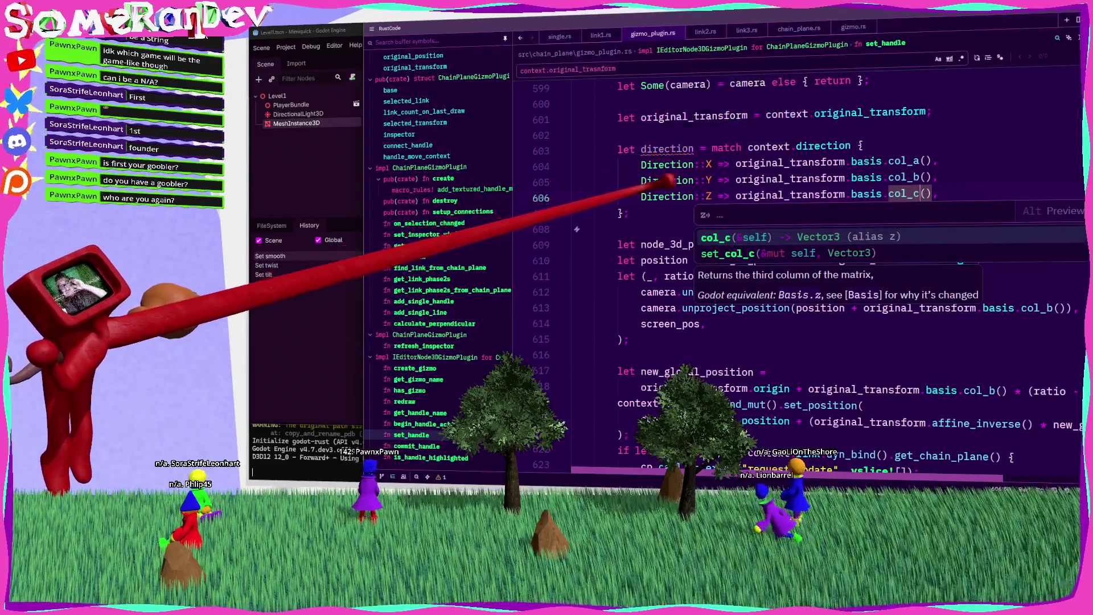
left_click(668, 149)
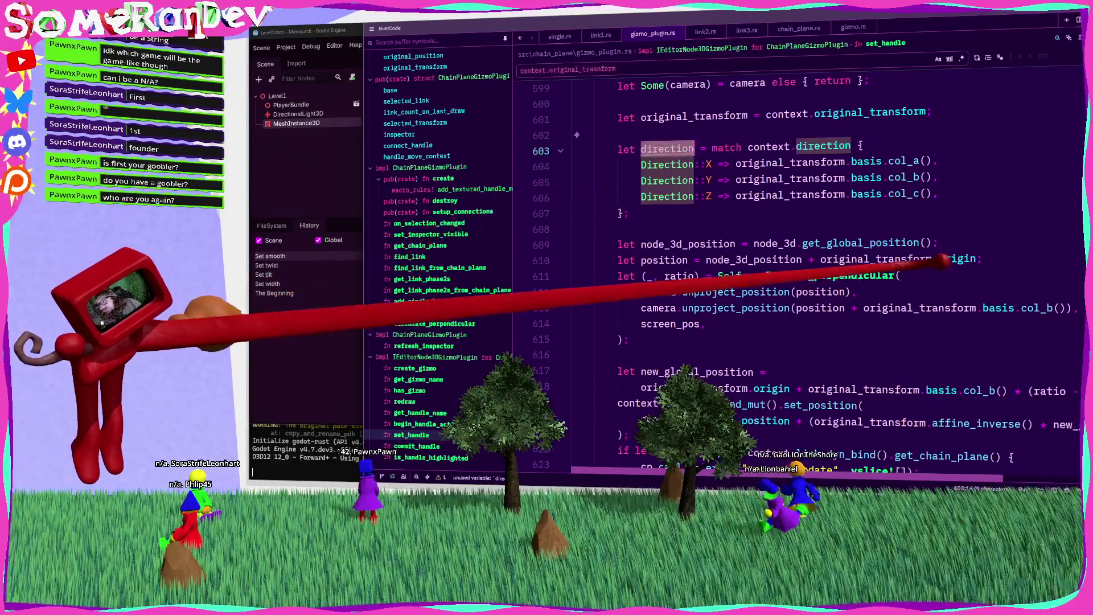
Replace the col_b() expressions on lines 613 and 617 with direction and save
left_click_drag(1064, 308, 864, 309)
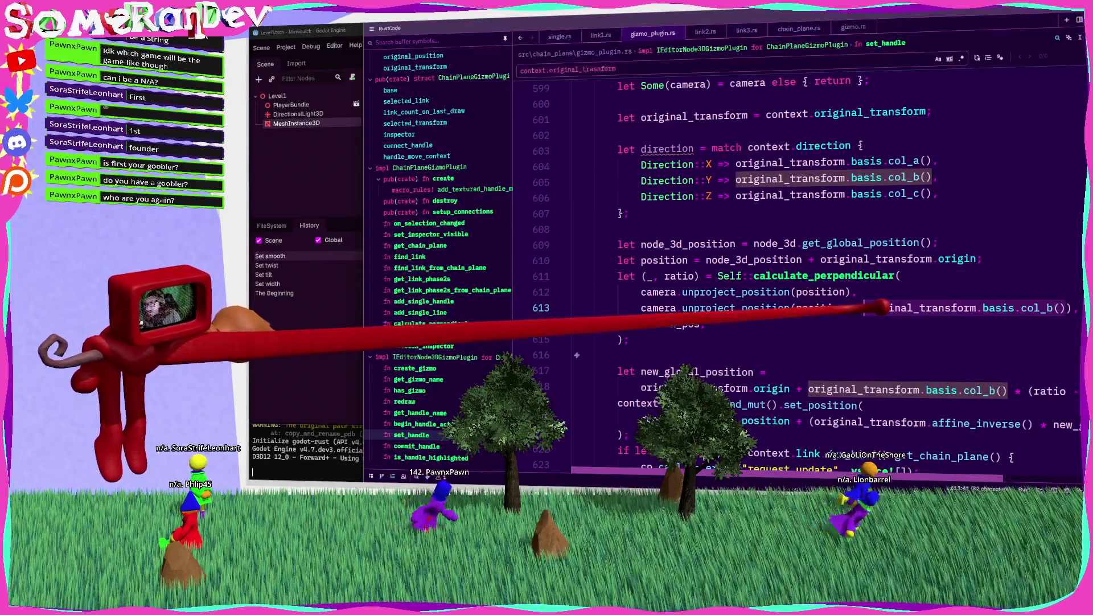
key("ctrl+v")
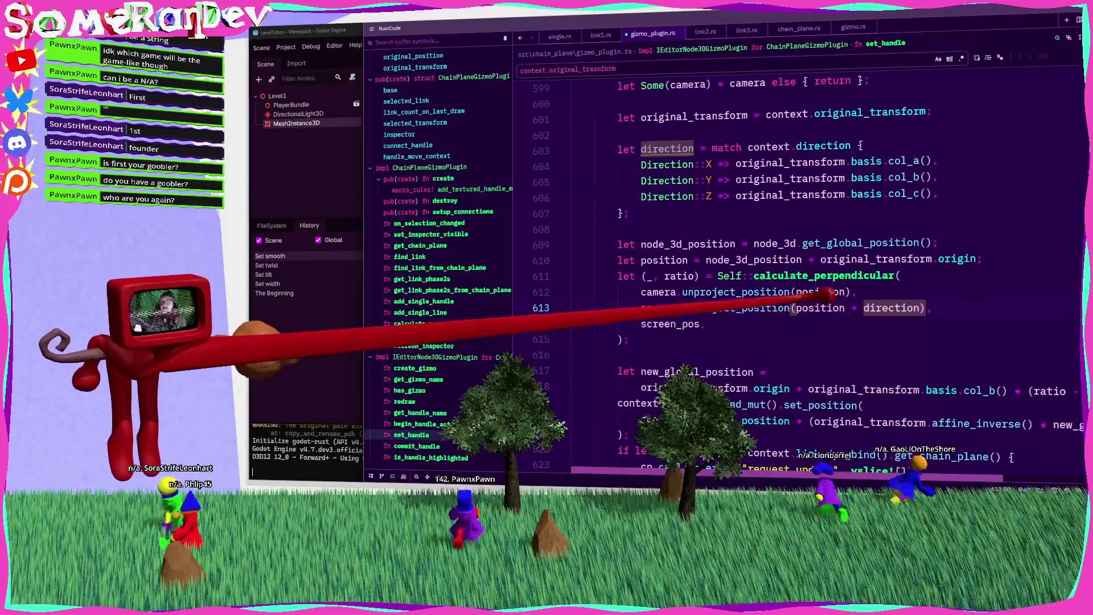
left_click_drag(1007, 391, 829, 392)
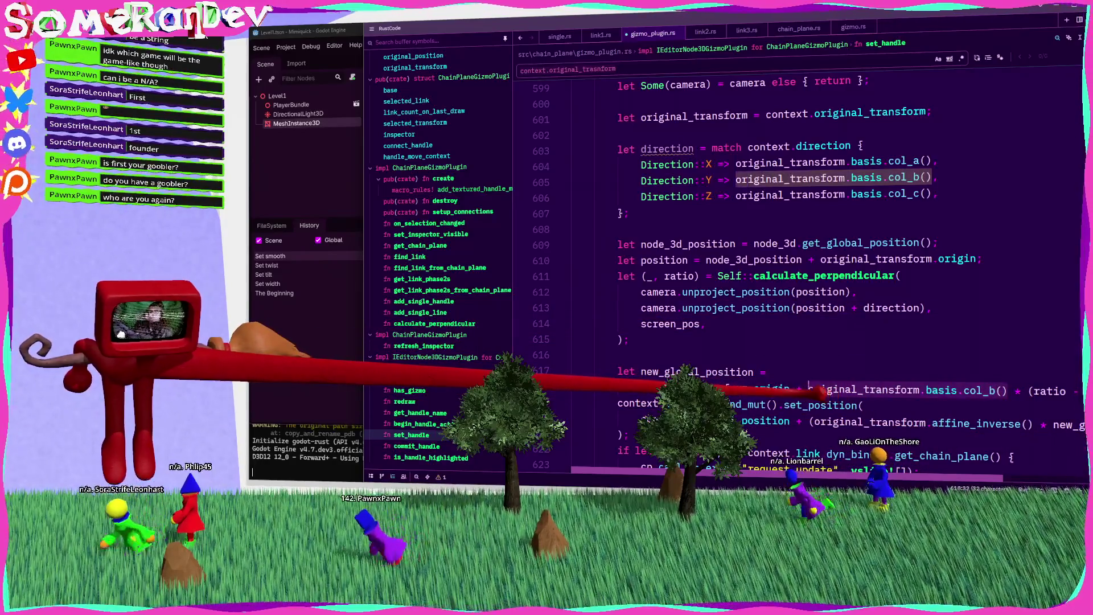
key("ctrl+v")
key("ctrl+s")
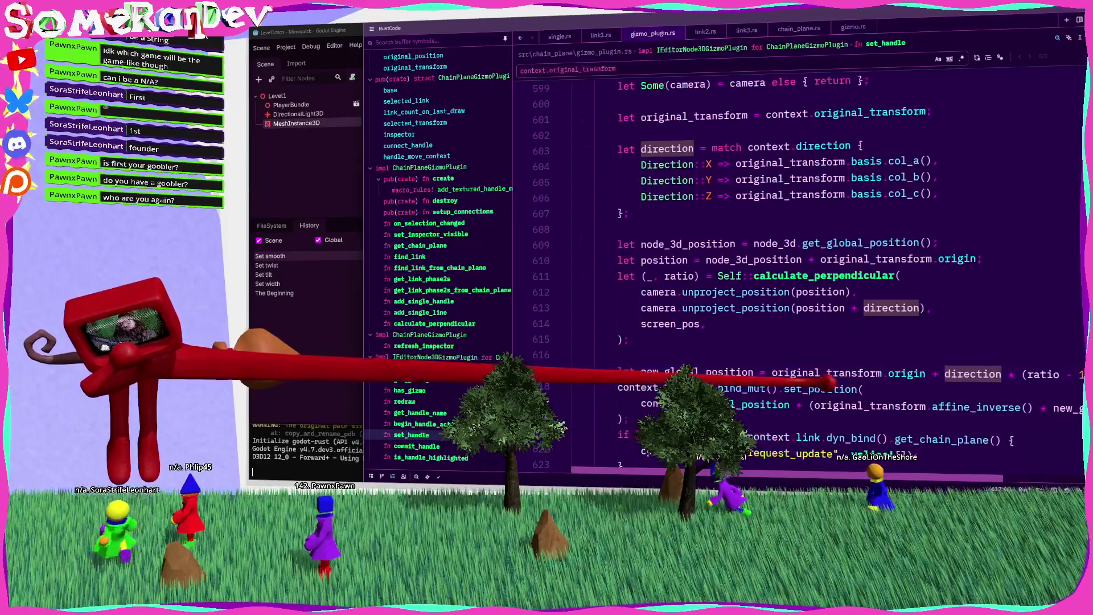
scroll(797, 273, "down", 6)
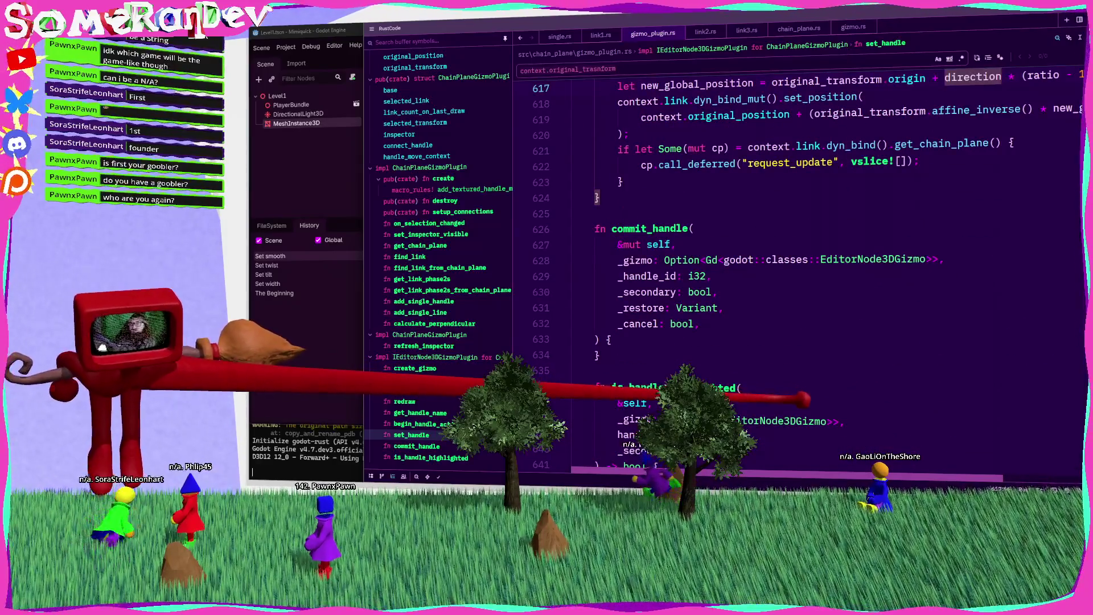
scroll(797, 273, "up", 7)
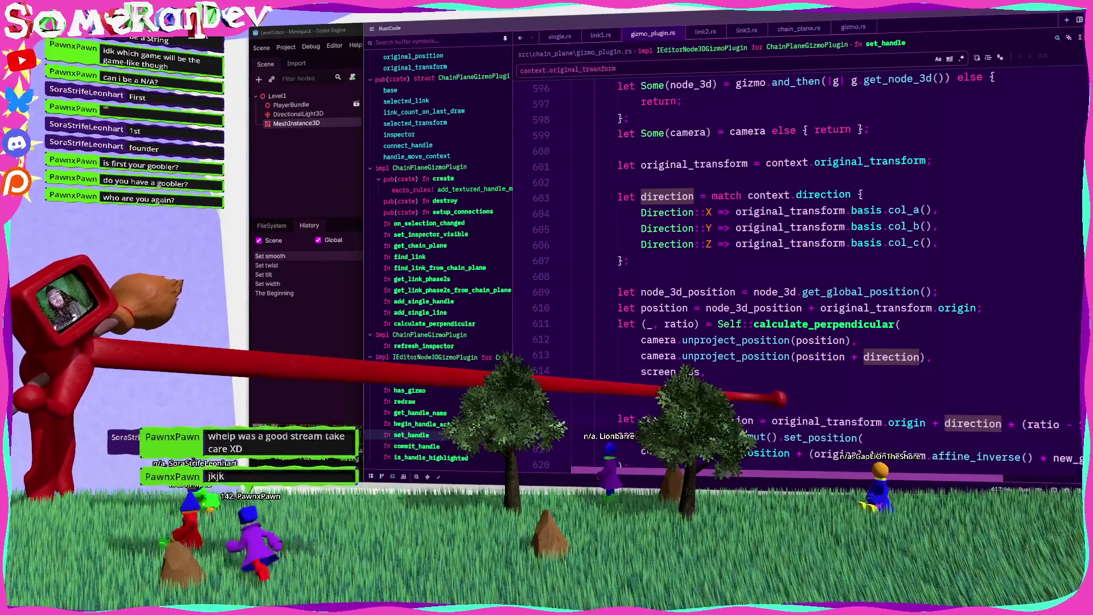
Complete the calculate_perpendicular call and closing brace, then rebuild the plugin with F5
type("screen_pos,")
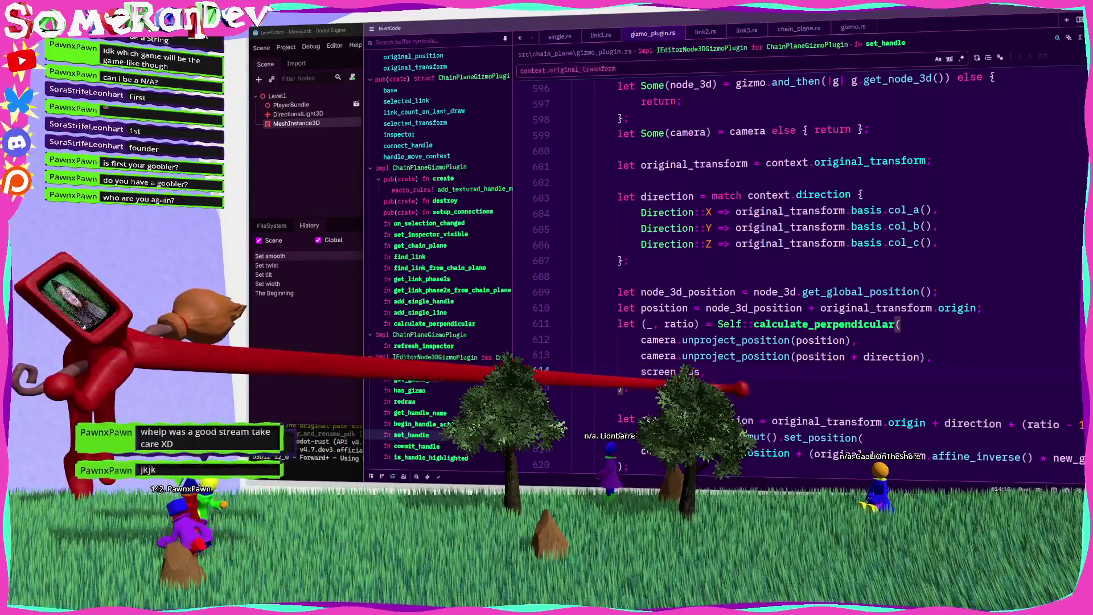
key("ctrl+s")
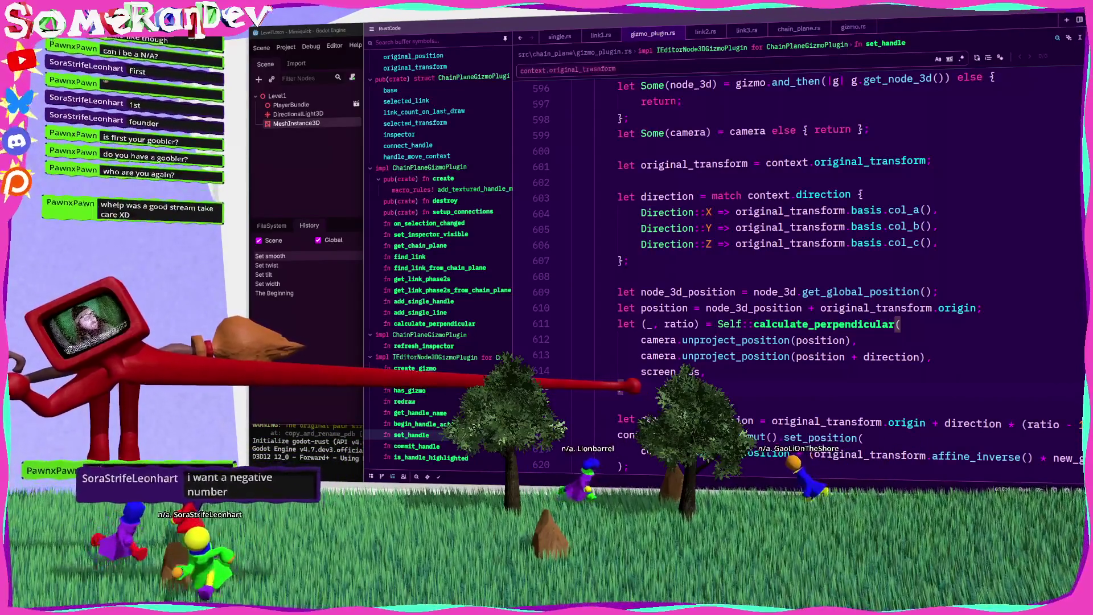
key("Return")
type(");")
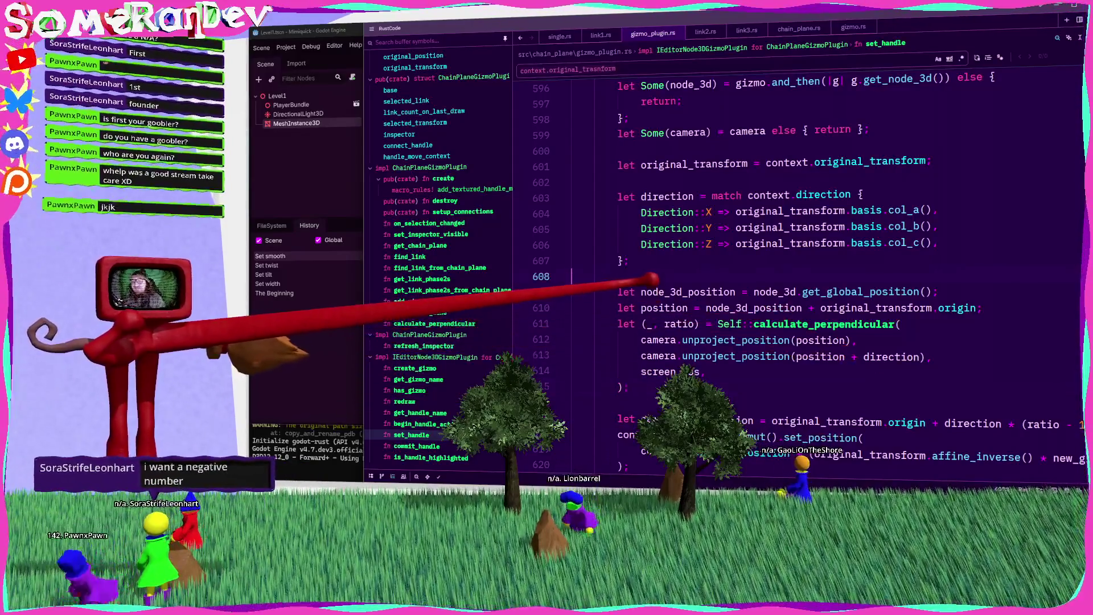
left_click(575, 276)
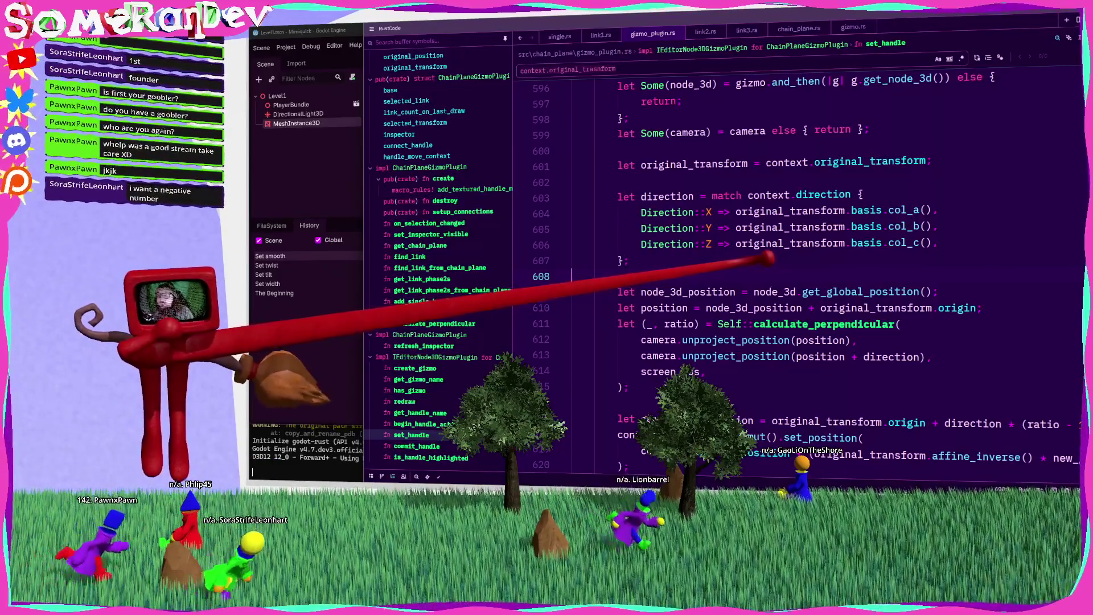
mouse_move(732, 340)
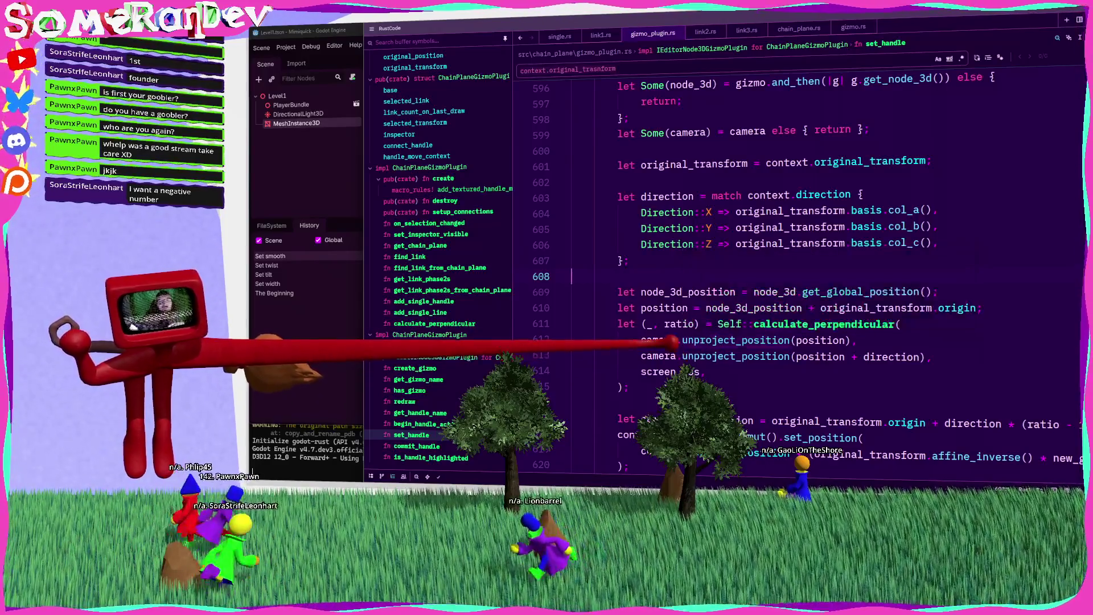
mouse_move(655, 341)
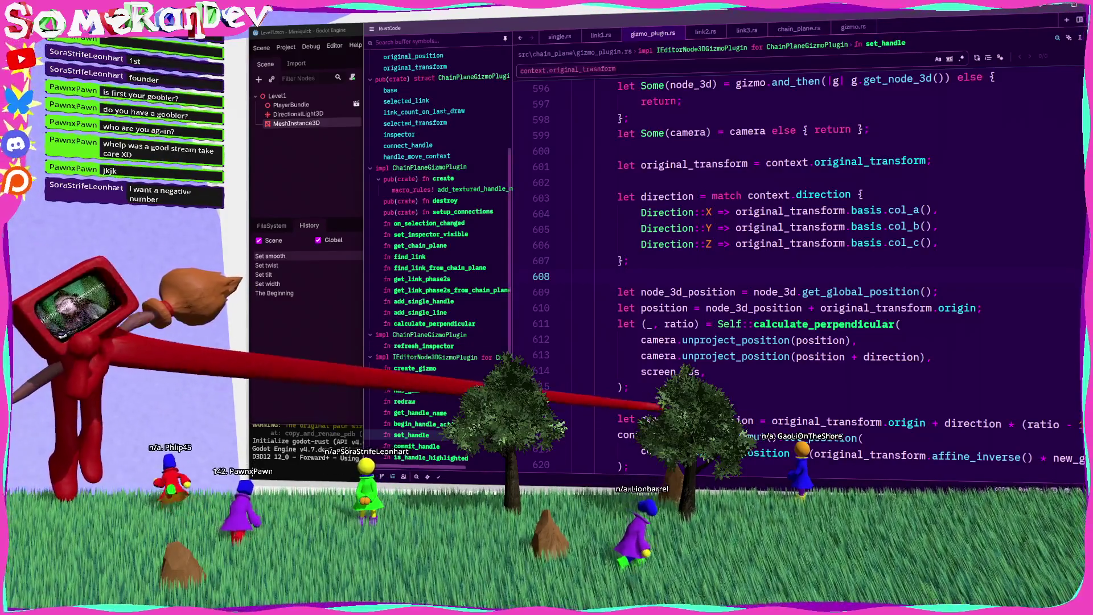
key("braceright")
scroll(798, 273, "up", 3)
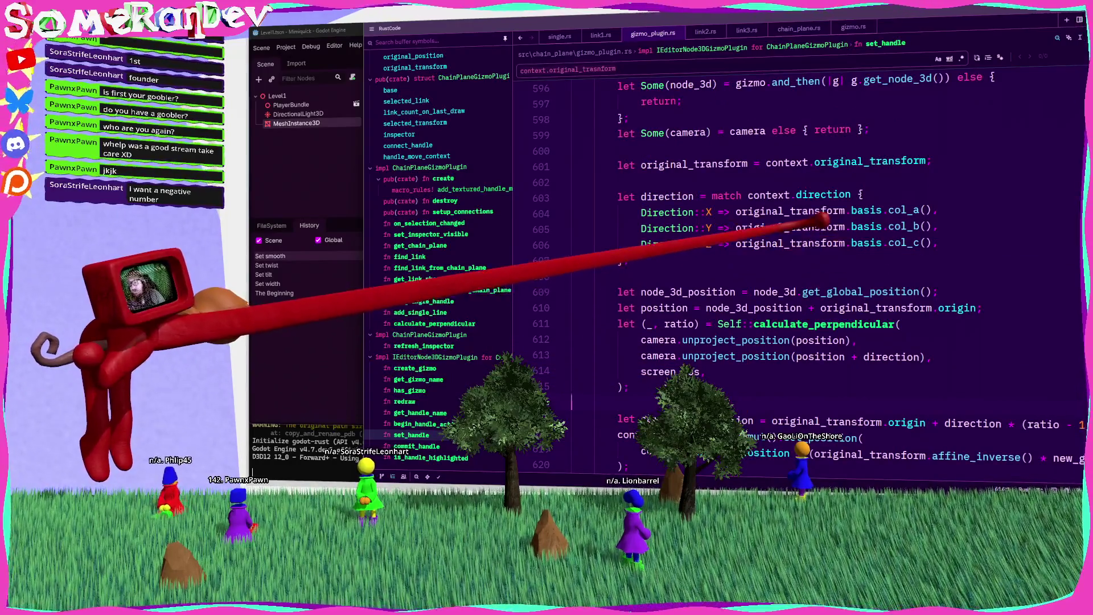
key("F5")
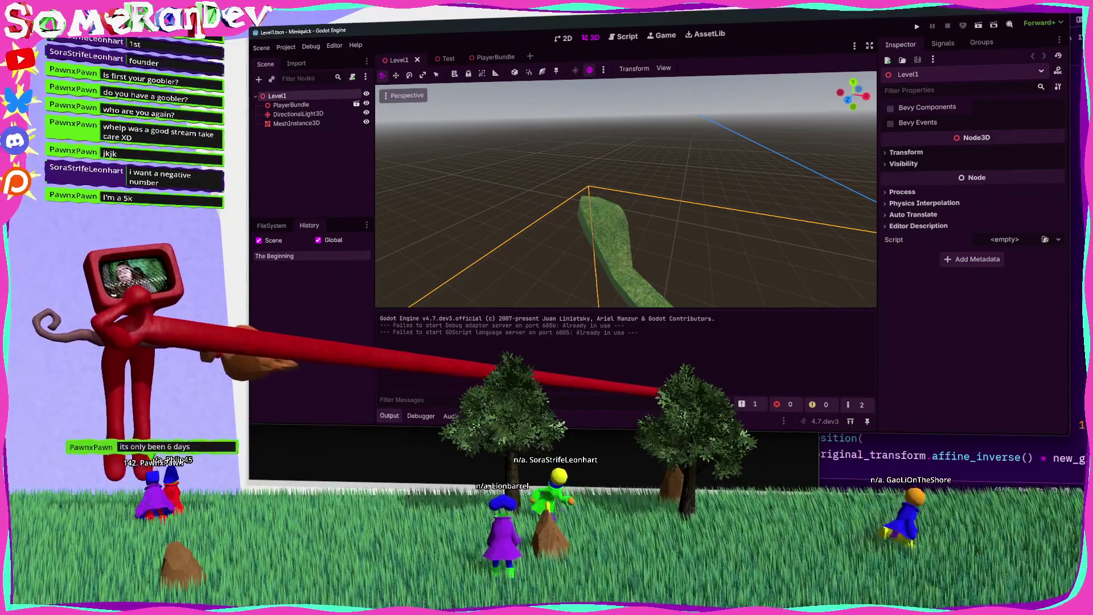
Hide the Output panel, select a grass chain plane link, and drag it along X
key("ctrl+j")
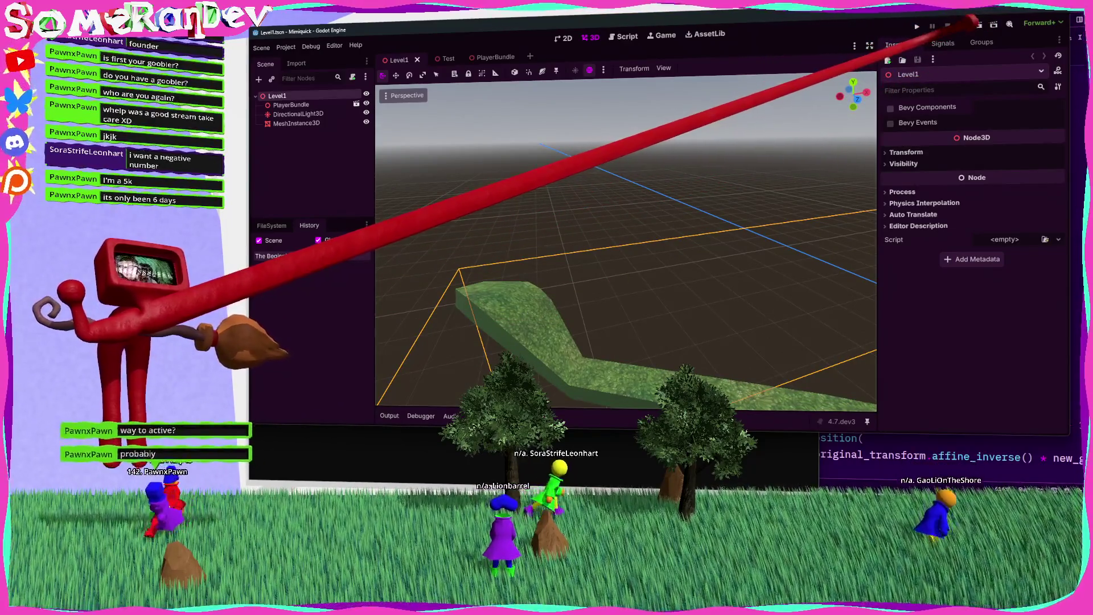
left_click(518, 297)
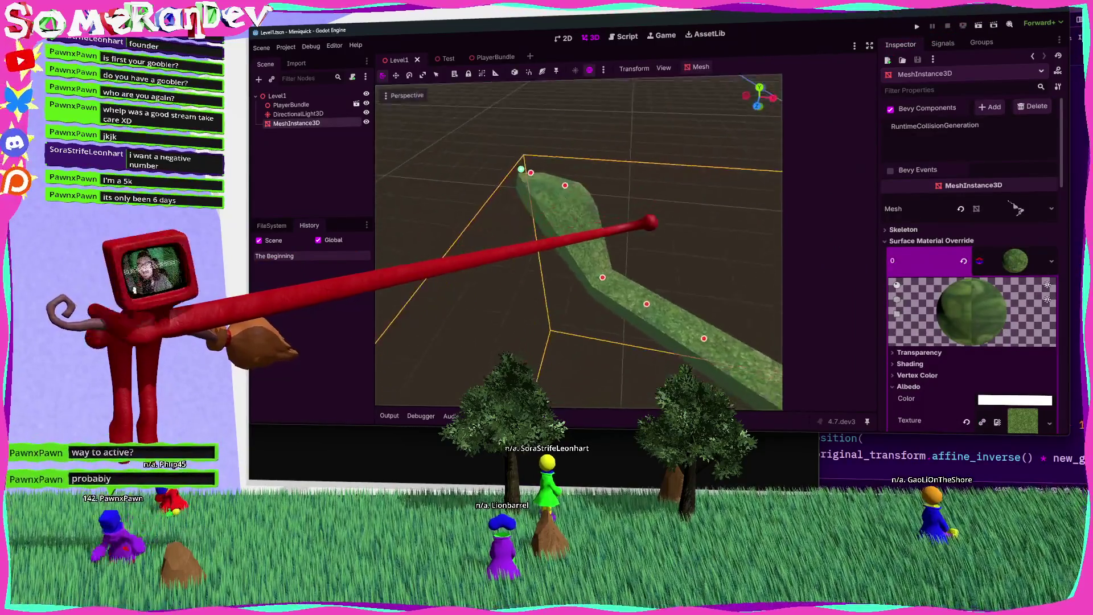
left_click(573, 271)
mouse_move(647, 222)
left_mouse_down()
mouse_move(645, 267)
mouse_move(776, 262)
mouse_move(501, 227)
mouse_move(514, 231)
left_mouse_up()
mouse_move(642, 248)
left_mouse_down()
mouse_move(721, 256)
mouse_move(476, 219)
mouse_move(653, 221)
mouse_move(587, 268)
mouse_move(768, 244)
mouse_move(646, 219)
mouse_move(663, 379)
mouse_move(582, 251)
left_mouse_up()
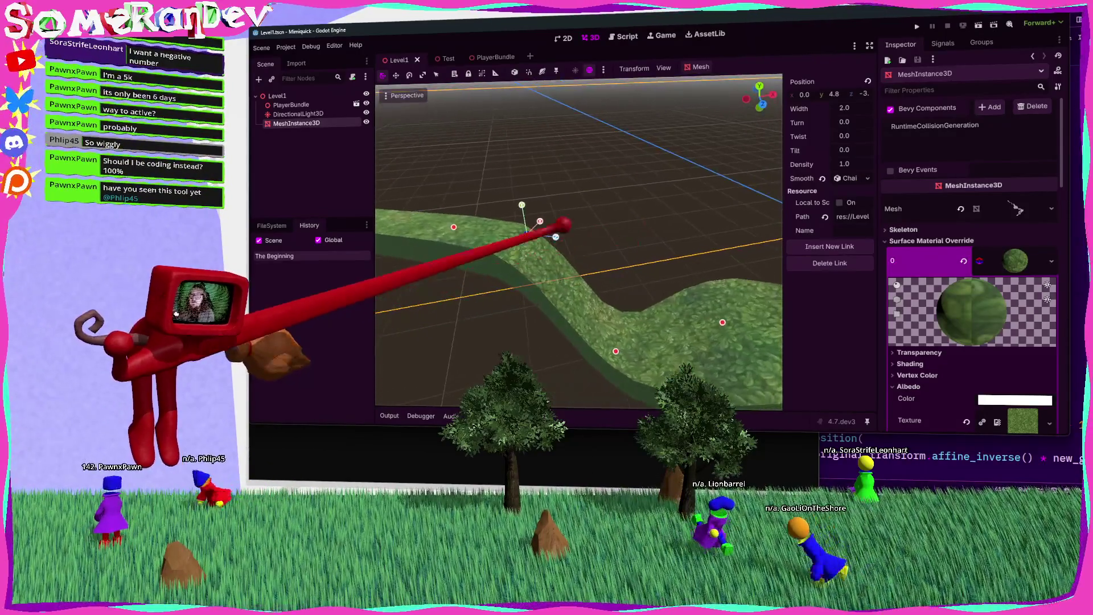
Raise the selected link along Y and orbit to a lower, wider view
mouse_move(528, 193)
left_mouse_down()
mouse_move(532, 145)
mouse_move(635, 127)
mouse_move(427, 289)
mouse_move(580, 205)
mouse_move(571, 175)
mouse_move(708, 190)
mouse_move(488, 171)
mouse_move(452, 195)
left_mouse_up()
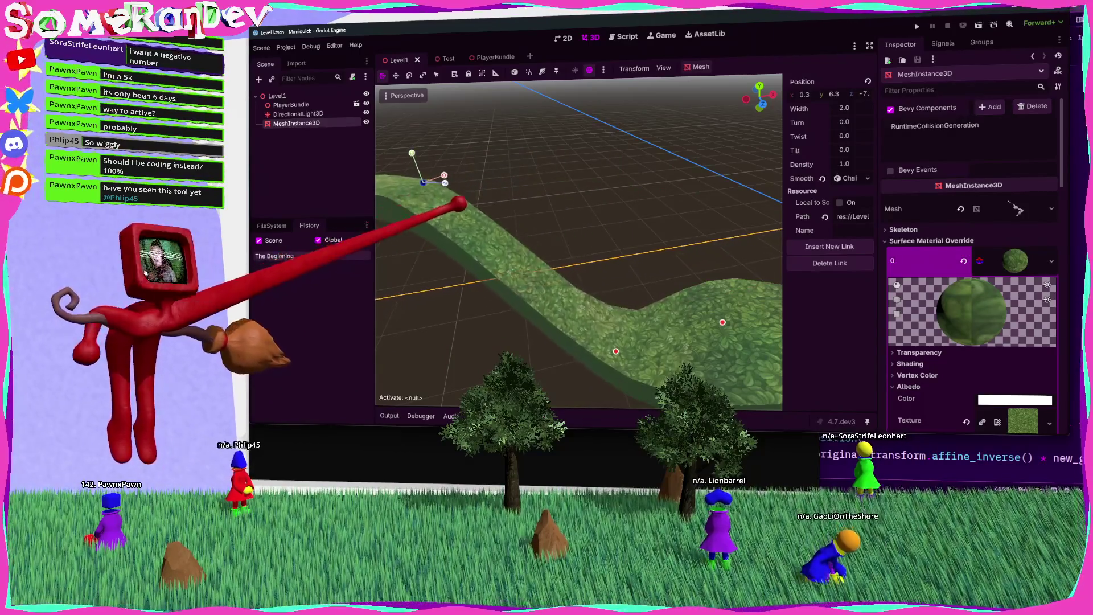
left_click_drag(652, 222, 483, 212)
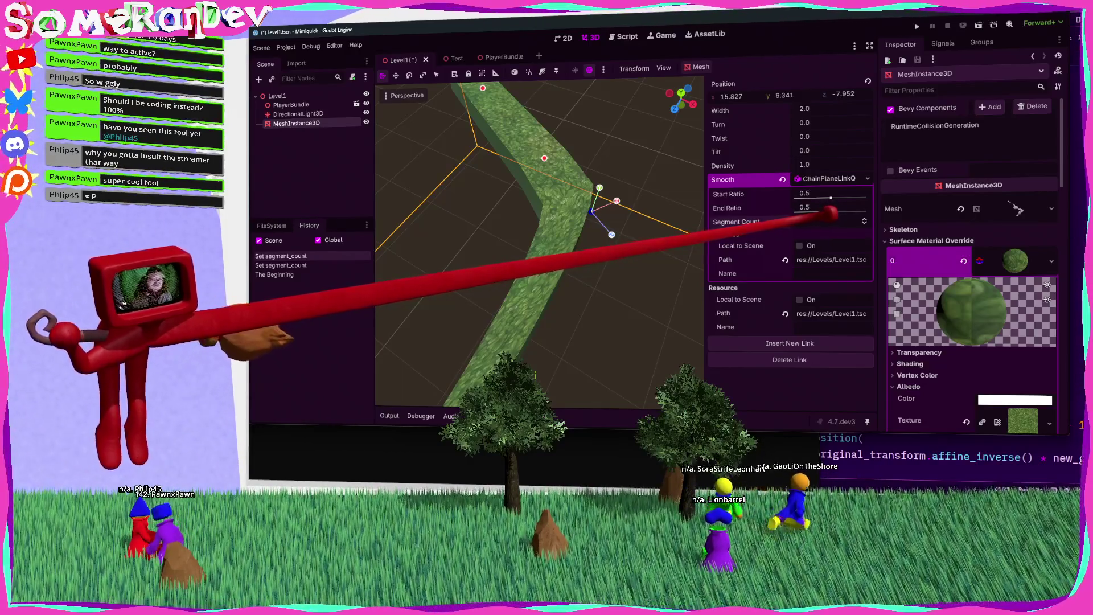
Move the chain plane mesh to position 0, 0, -4, save the scene, and return to Zed
mouse_move(757, 256)
left_mouse_down()
mouse_move(647, 219)
mouse_move(610, 236)
mouse_move(491, 230)
mouse_move(739, 227)
left_mouse_up()
key("ctrl+s")
left_click(733, 95)
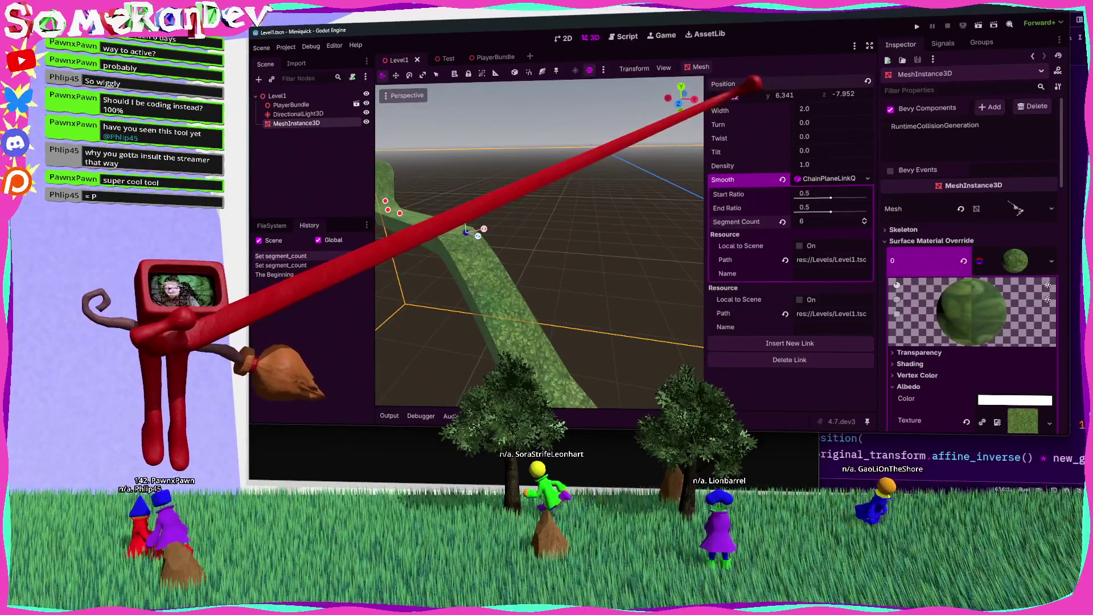
type("0")
key("Return")
key("Tab")
type("0")
key("Return")
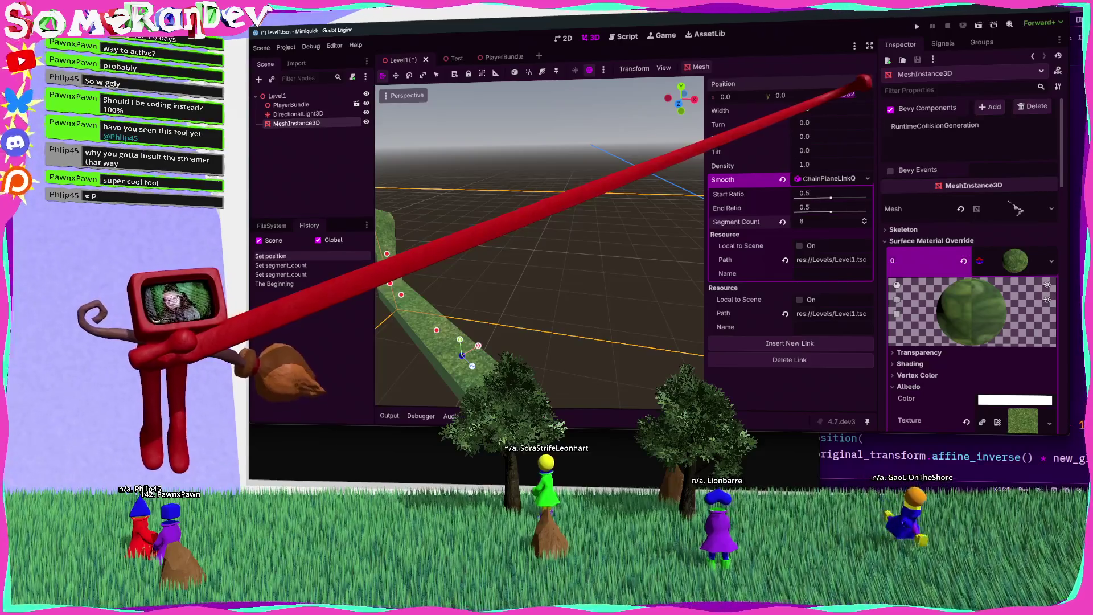
type("-4")
key("Return")
key("ctrl+s")
key("f")
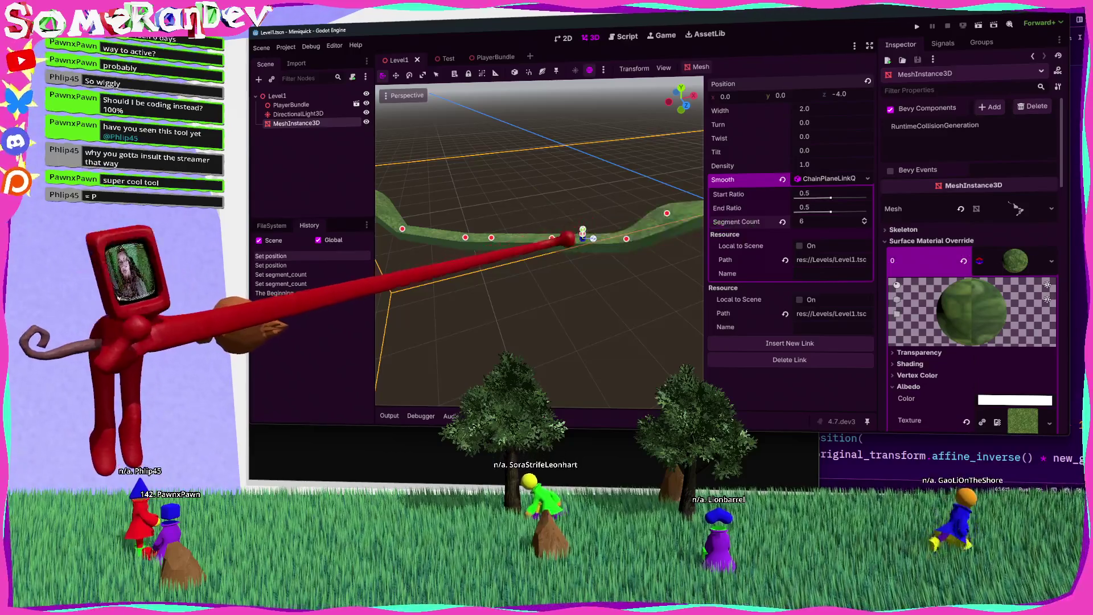
key("alt+Tab")
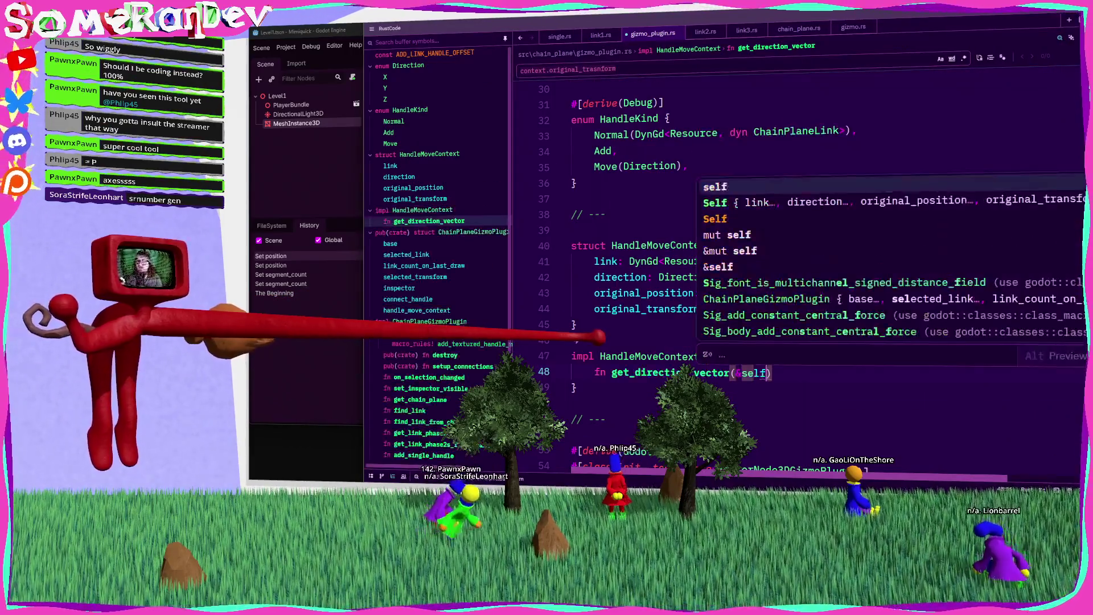
Give get_direction_vector a Vector3 return type and accept the suggested match on direction
type(" -> Vector3")
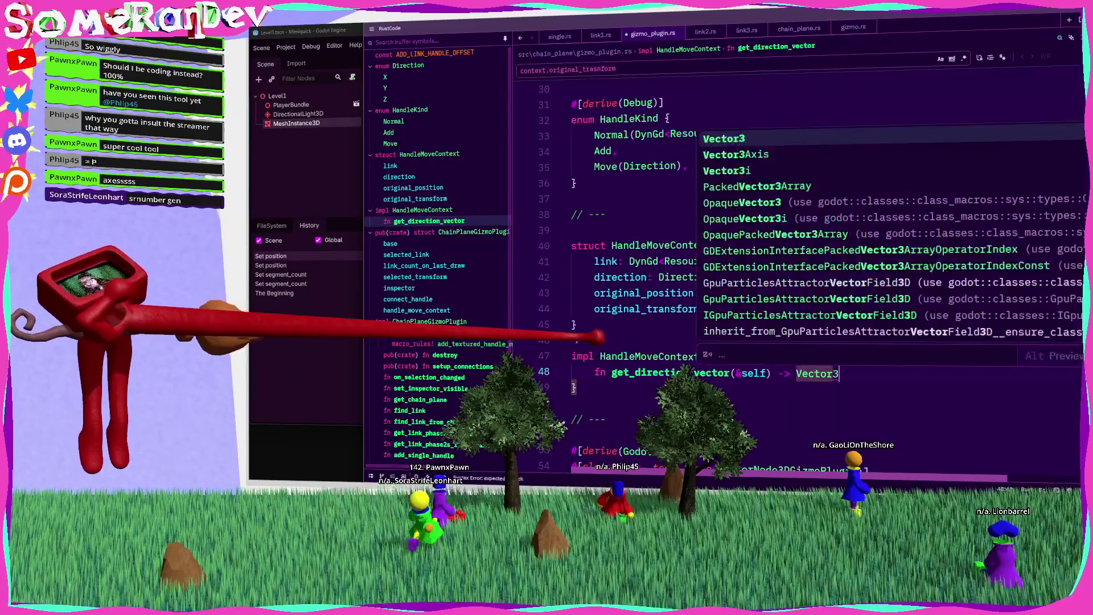
type(" {")
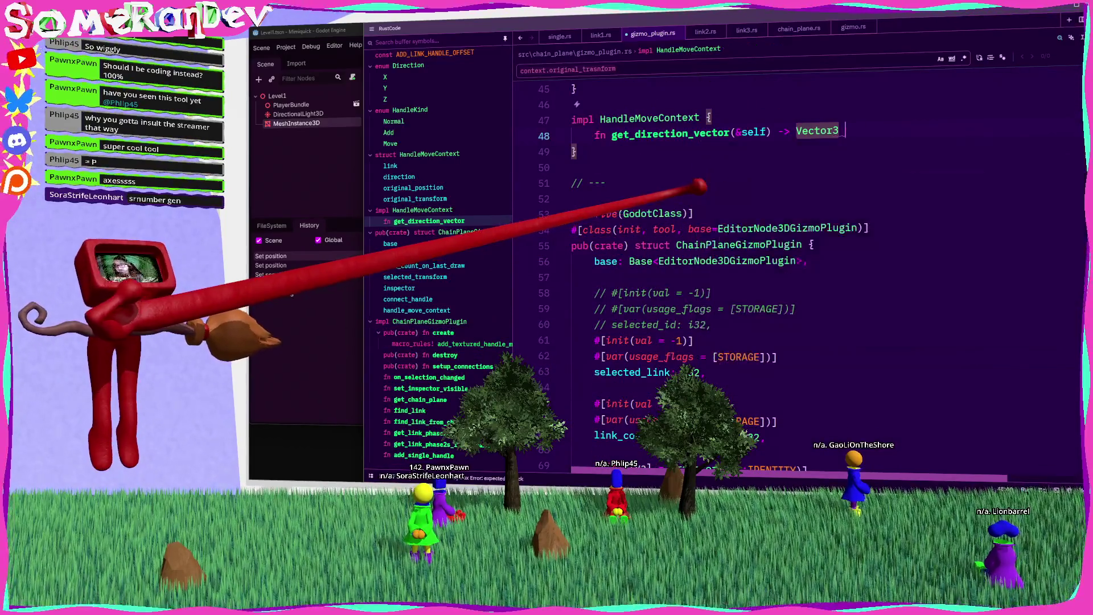
key("Return")
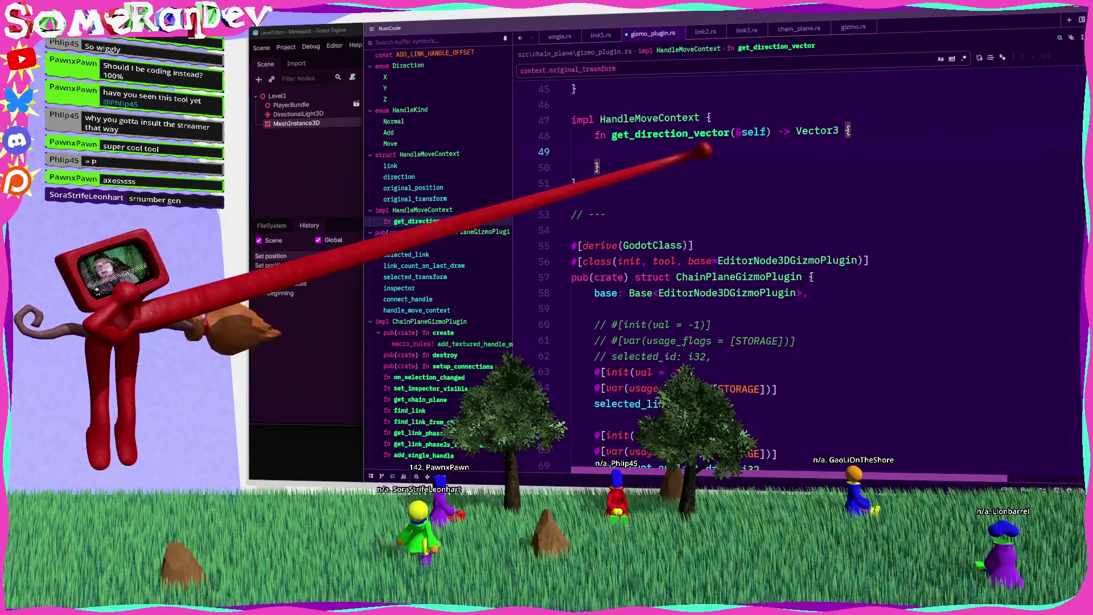
key("Tab")
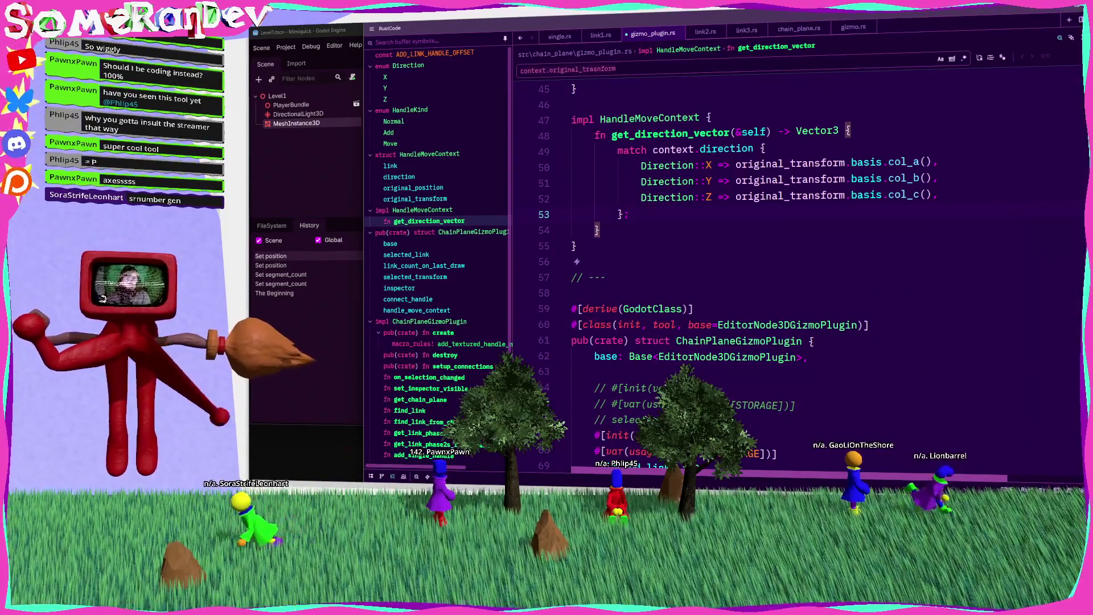
mouse_move(736, 341)
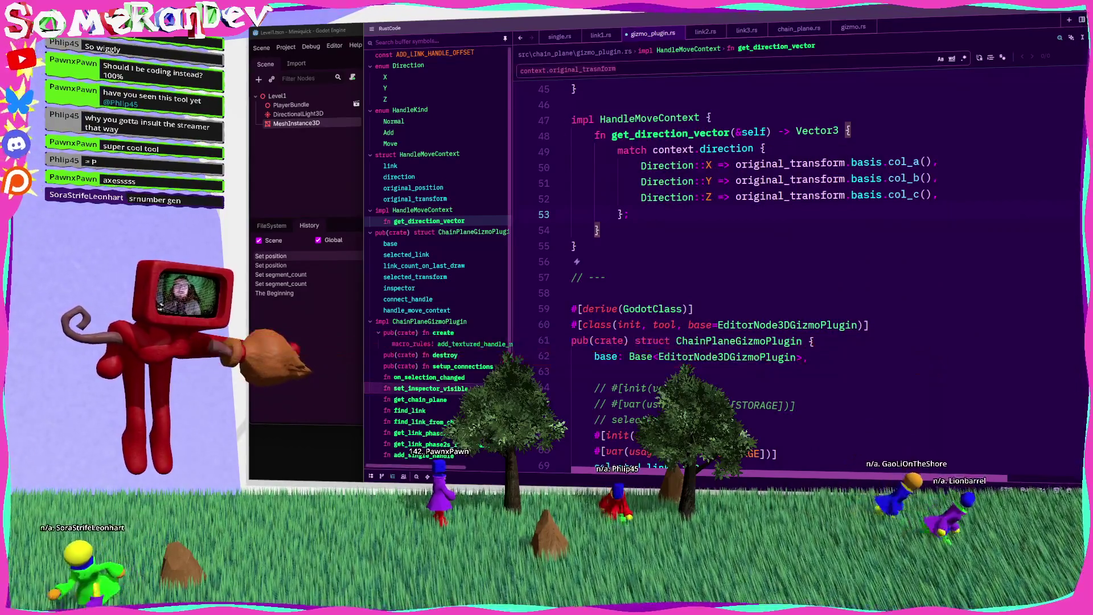
scroll(581, 194, "up", 3)
scroll(581, 194, "up", 3)
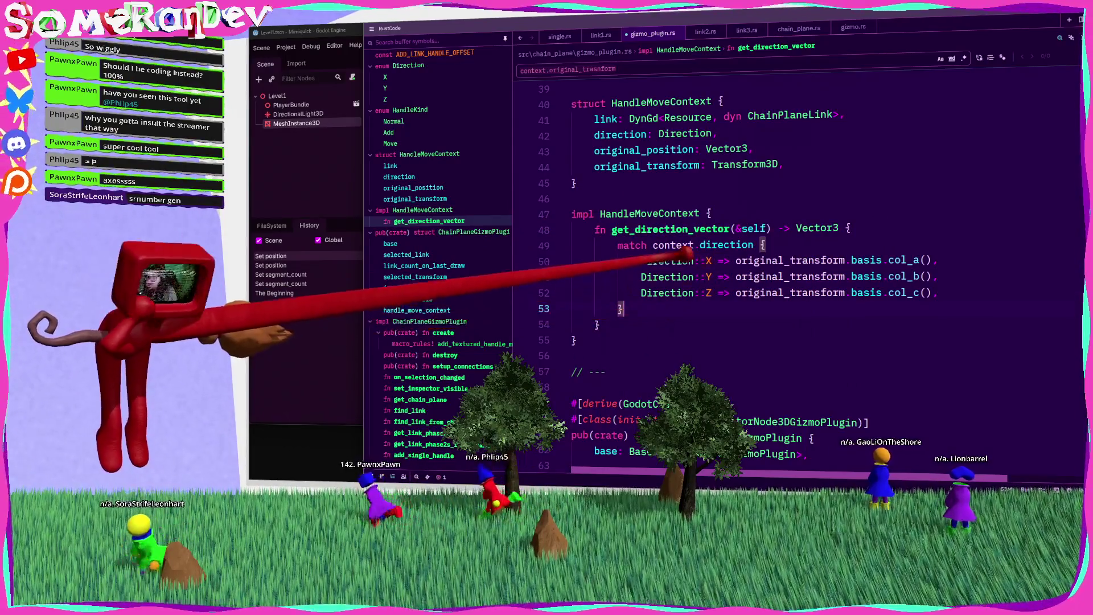
Prefix the match and each arm with self, so they read self.direction and self.original_transform.basis
left_click(660, 244)
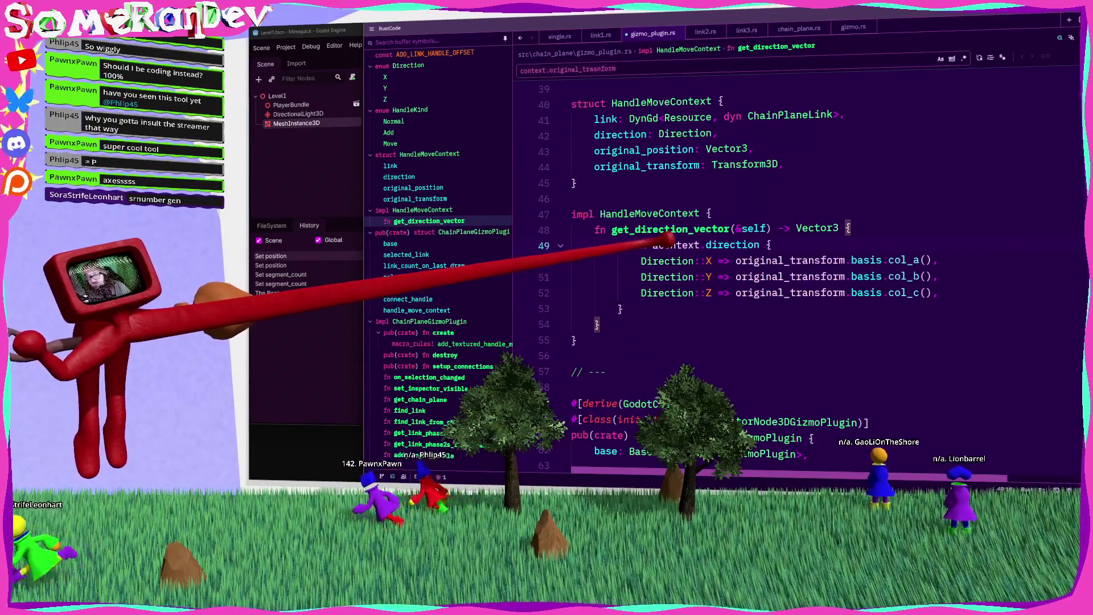
key("ctrl+BackSpace")
type("self.")
key("Escape")
left_click(736, 261)
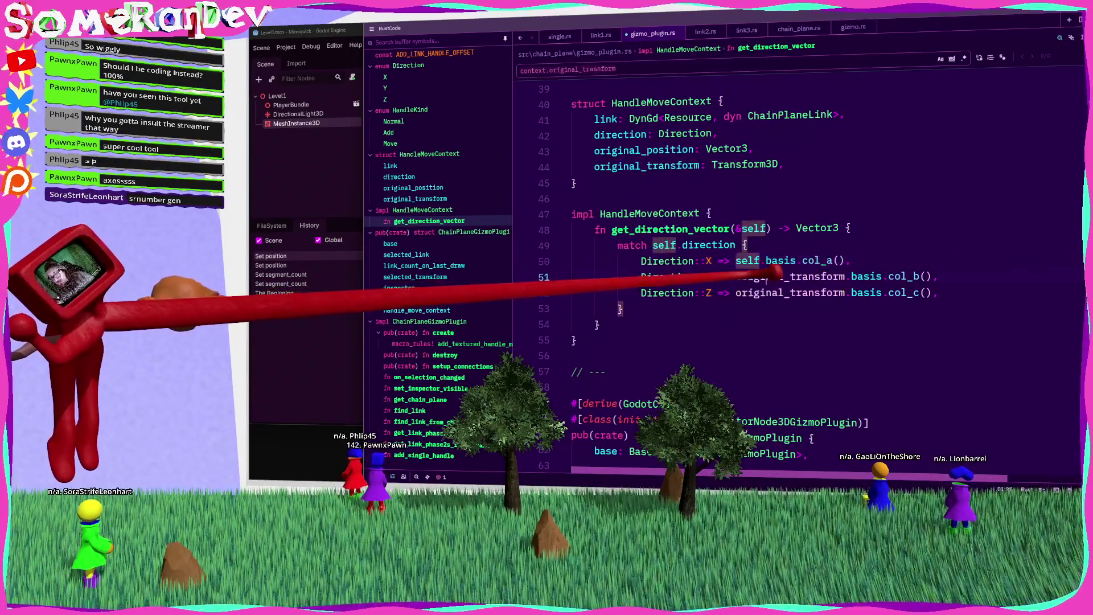
type("self..")
key("Escape")
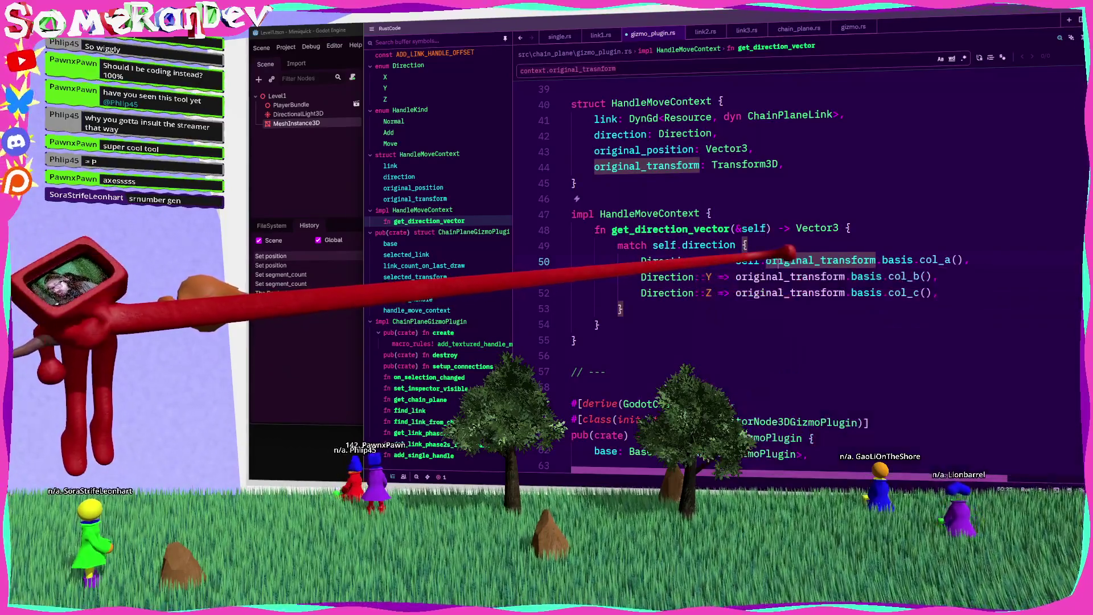
left_click(736, 277)
type("self.")
left_click(736, 292)
type("self.")
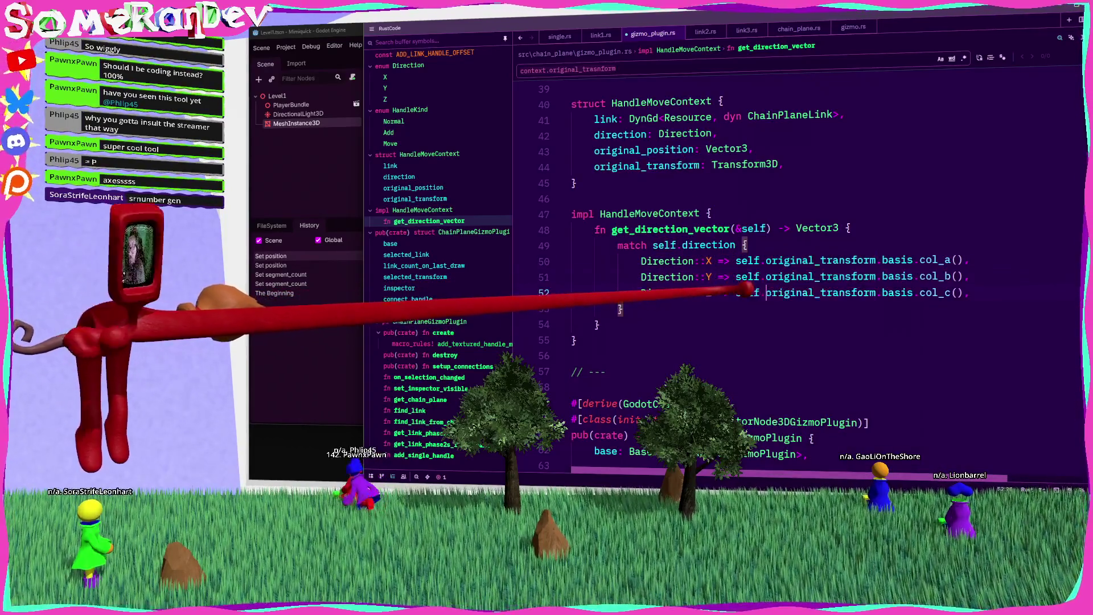
Select the get_direction_vector method name
double_click(670, 229)
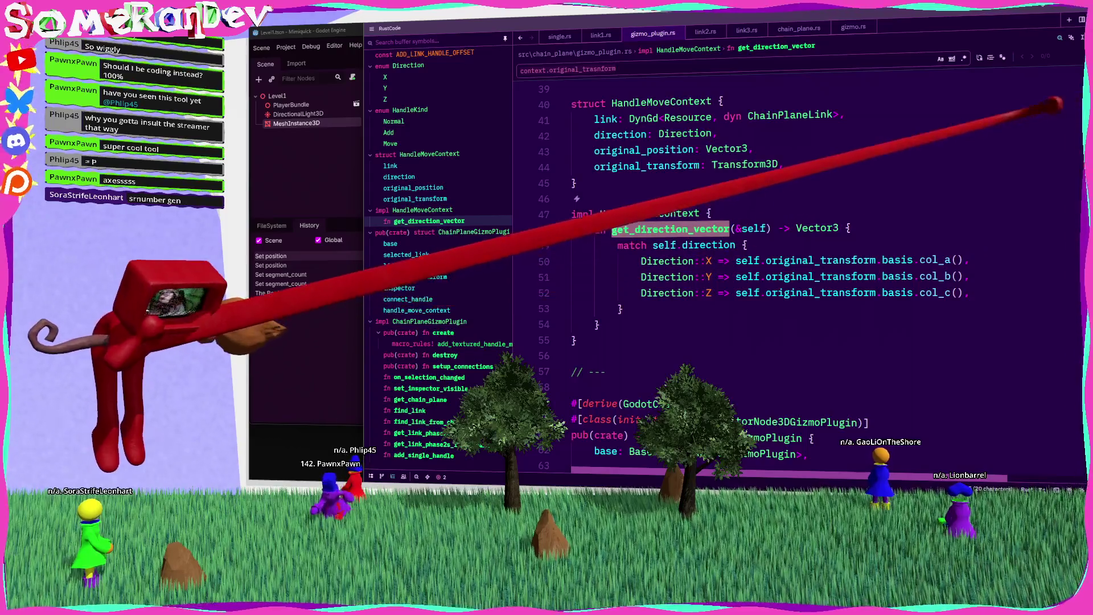
left_click_drag(1076, 111, 1079, 389)
scroll(741, 341, "down", 3)
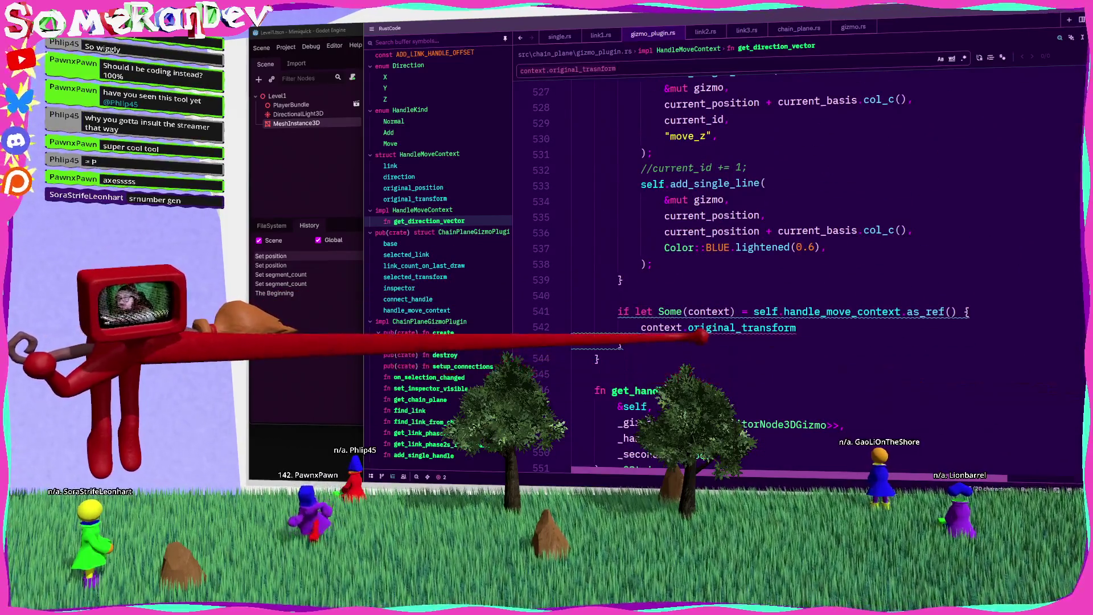
In set_handle, replace the direction match block with get_direction_vector() and delete the leftover blank lines
left_click(719, 327)
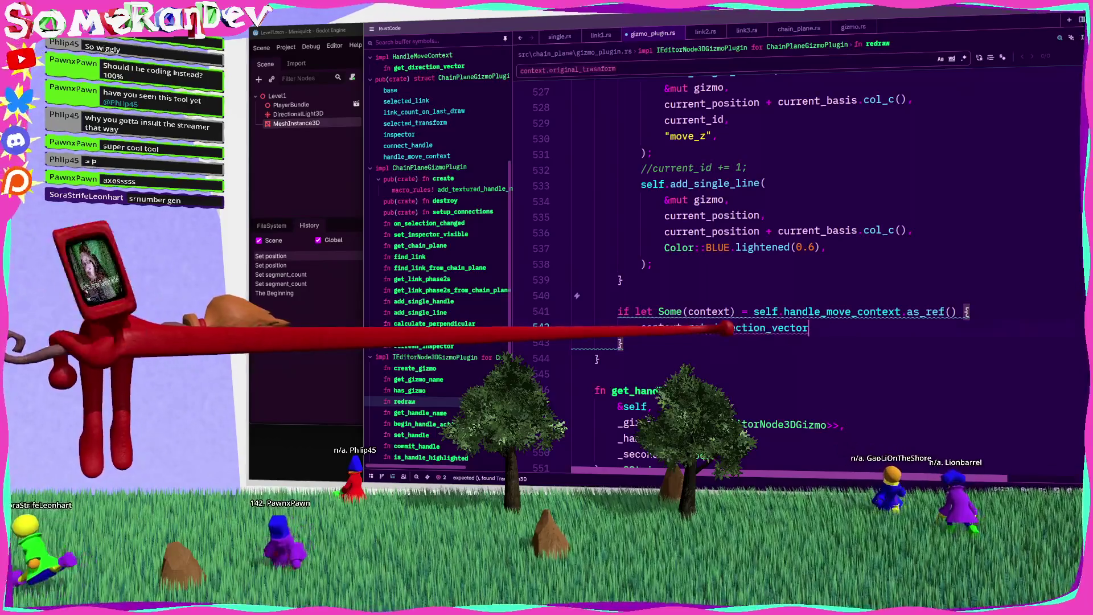
scroll(726, 329, "down", 14)
scroll(740, 273, "down", 12)
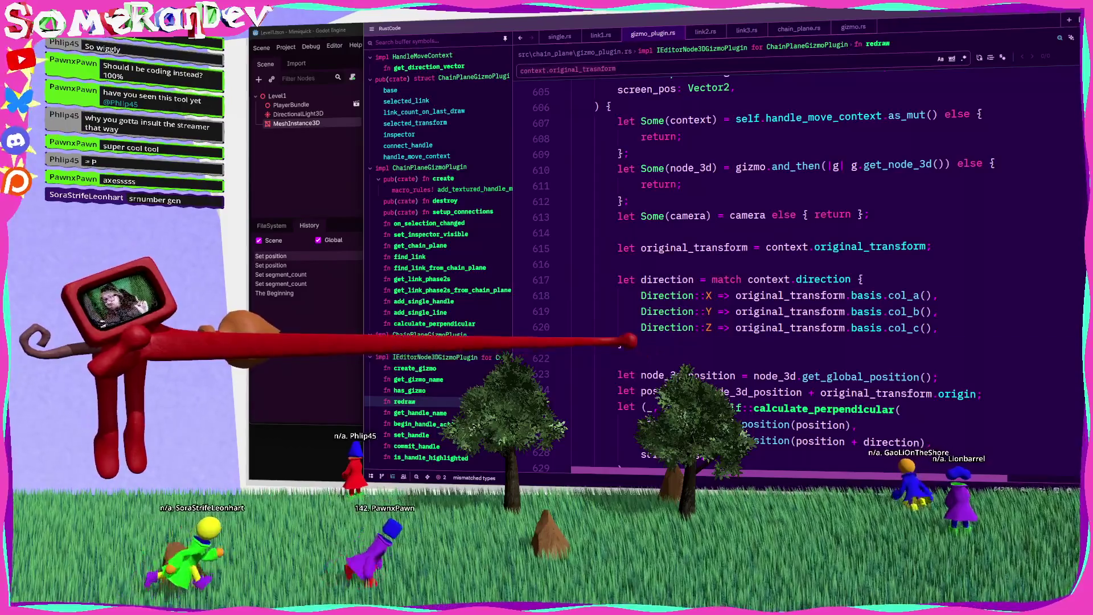
left_click_drag(624, 343, 792, 279)
type("get_direction_vector();")
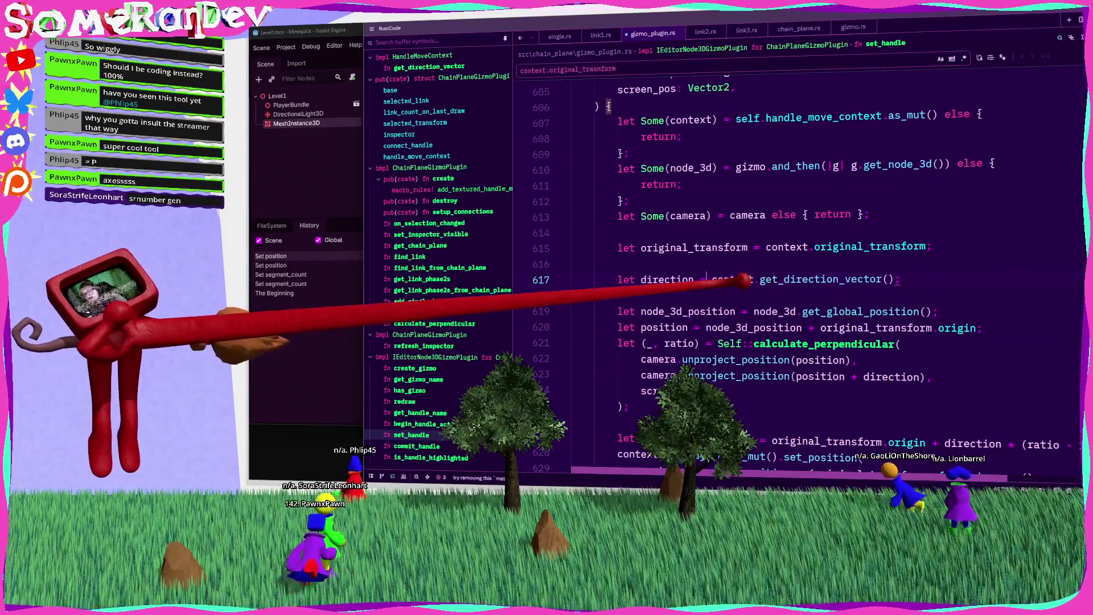
left_click(572, 264)
key("BackSpace")
left_click(851, 264)
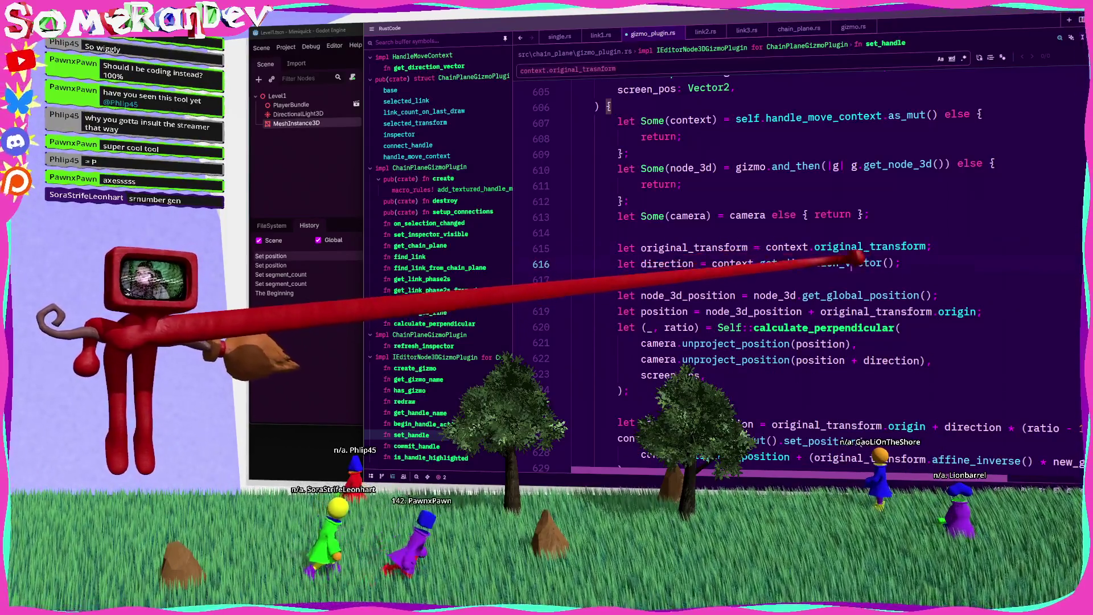
key("BackSpace")
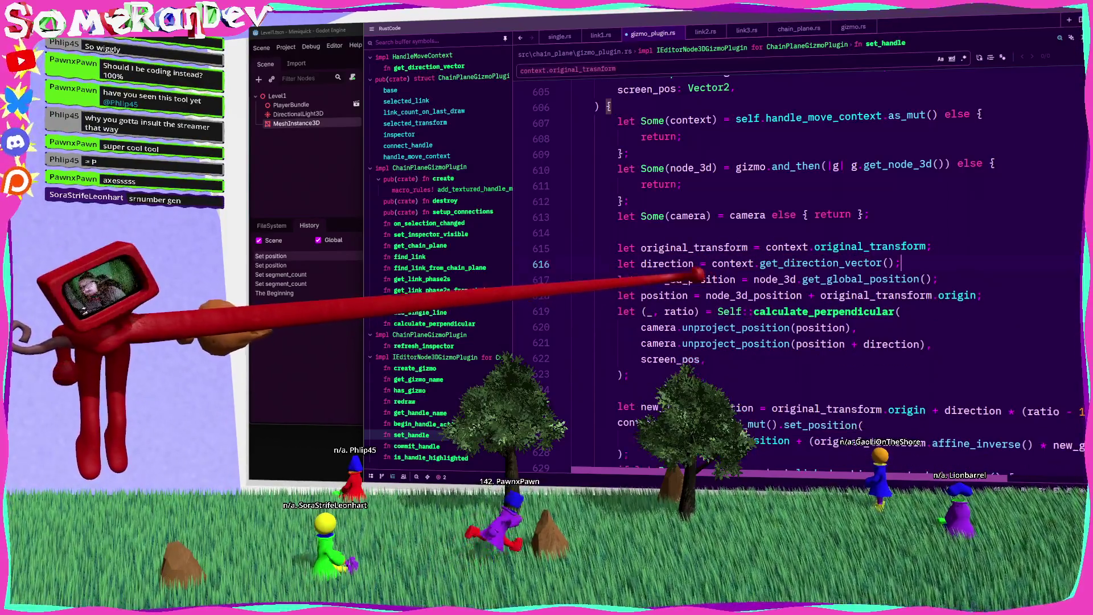
scroll(797, 274, "up", 15)
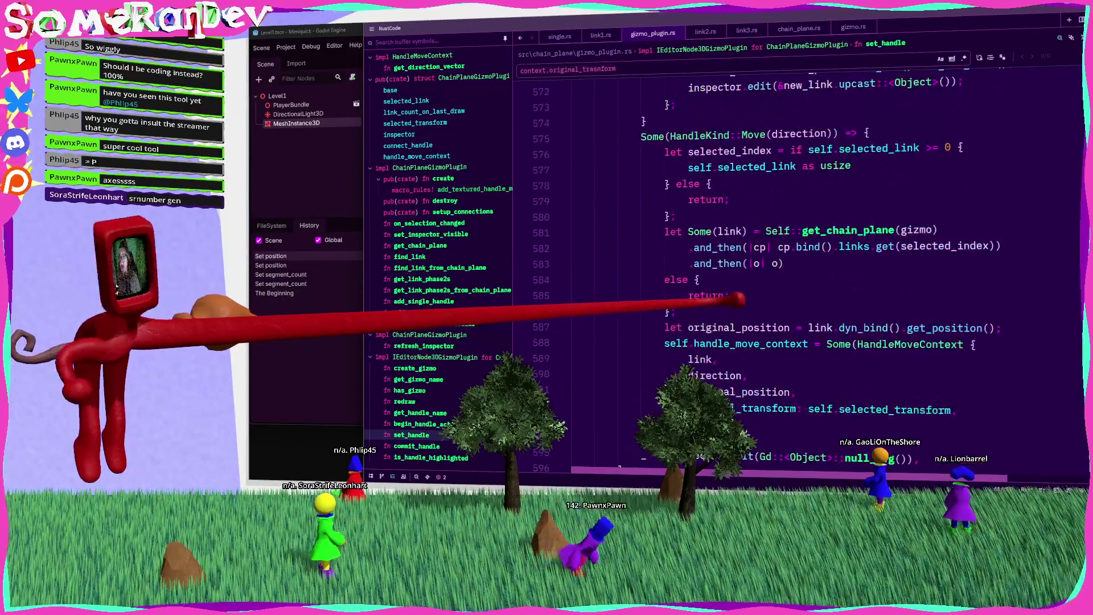
scroll(732, 307, "up", 7)
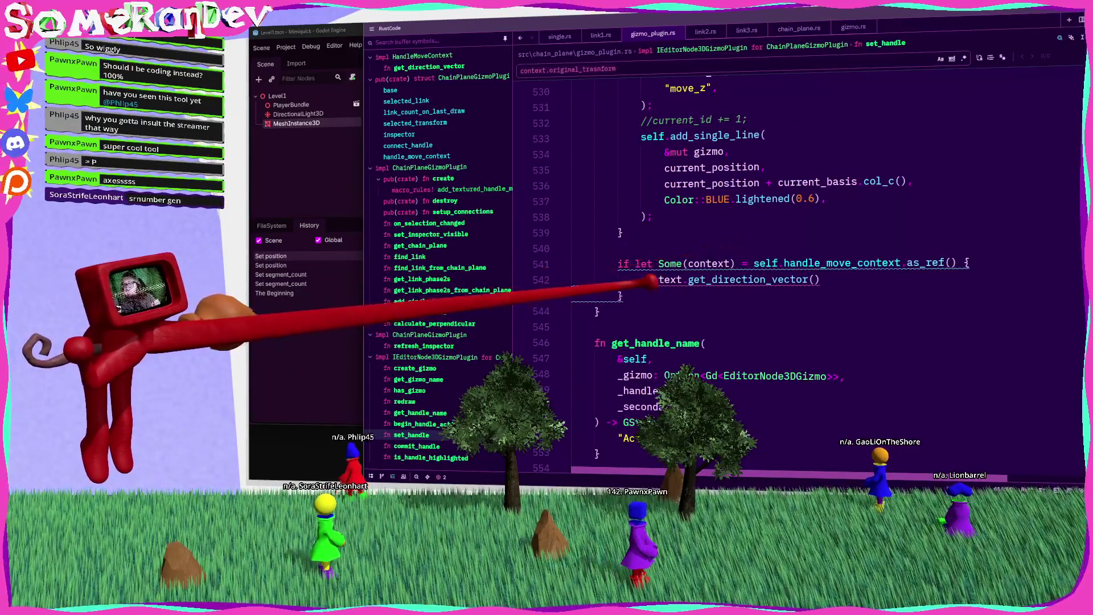
In redraw, bind global_position and direction from context.original_transform
left_click(646, 278)
type("let direction =")
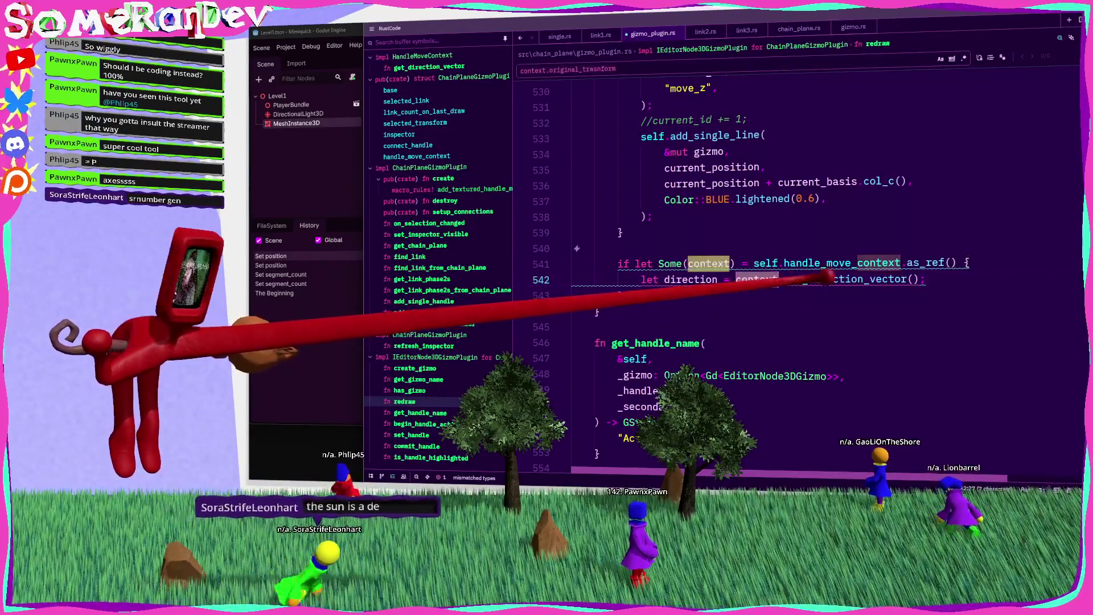
key("ctrl+shift+Return")
type("context.")
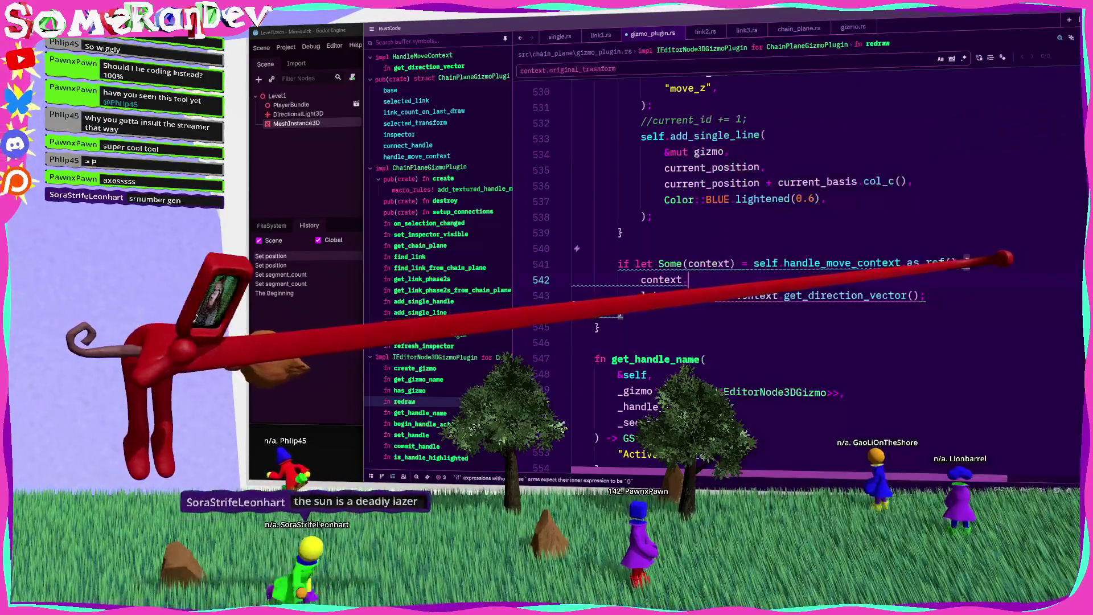
type(".")
key("Down")
key("Down")
key("Down")
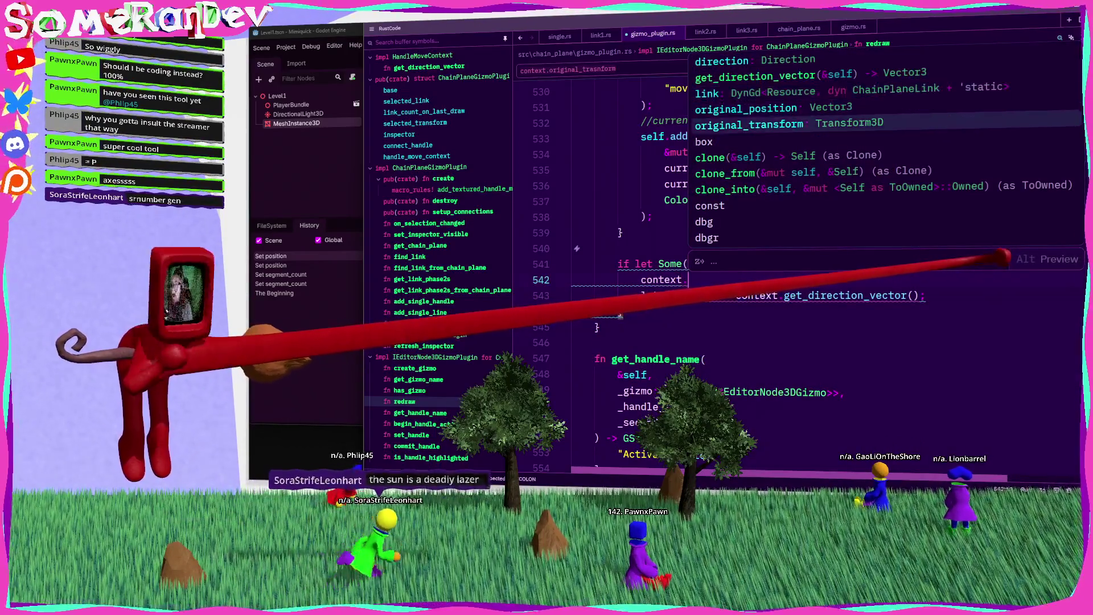
key("Return")
type(".")
key("Return")
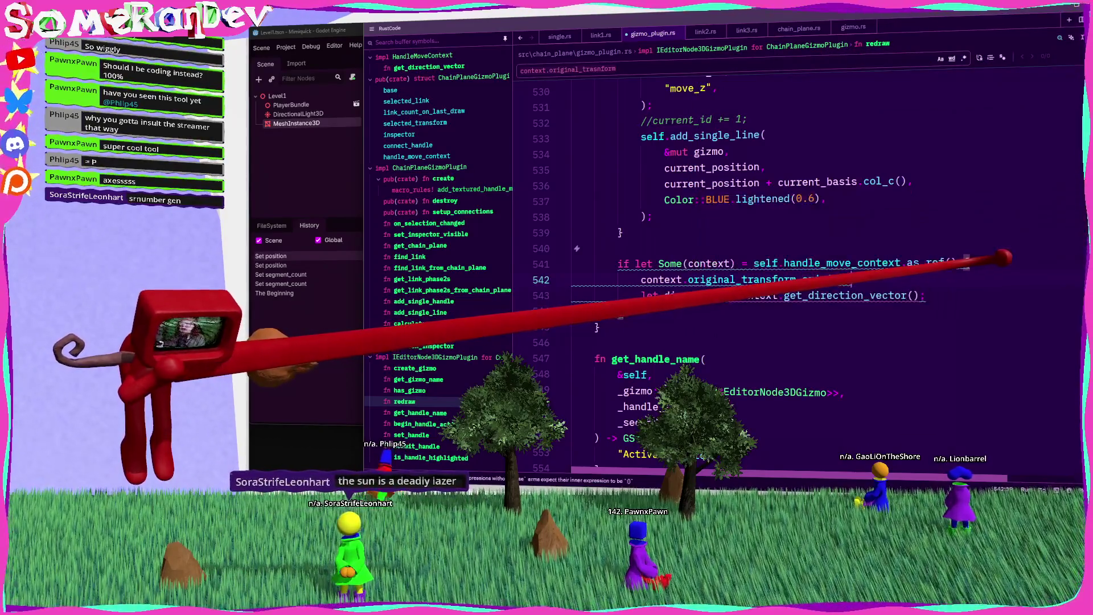
key("Home")
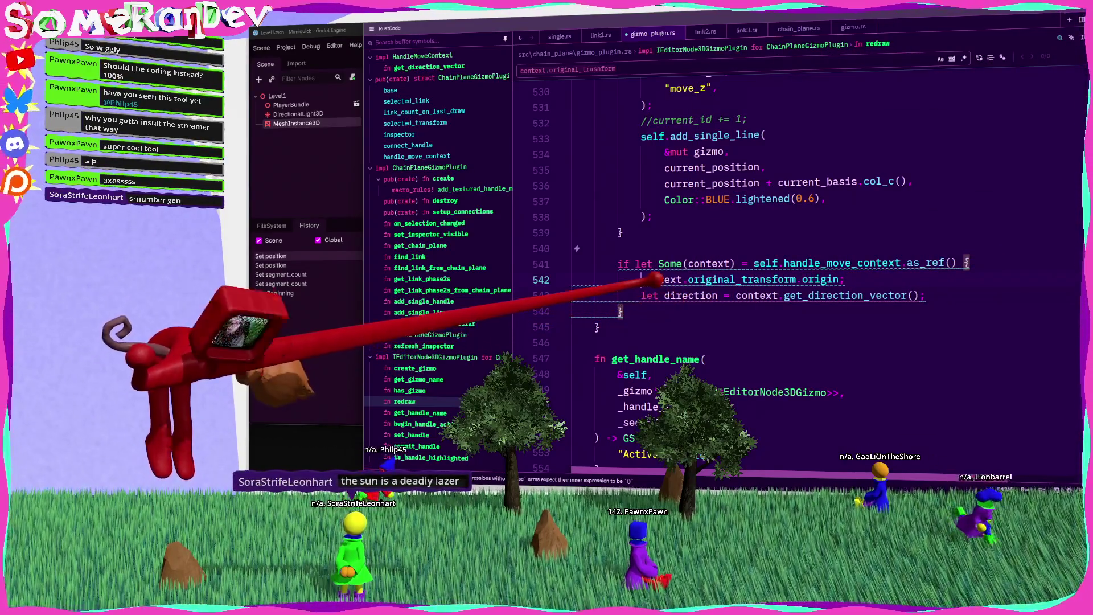
type("let global_position =")
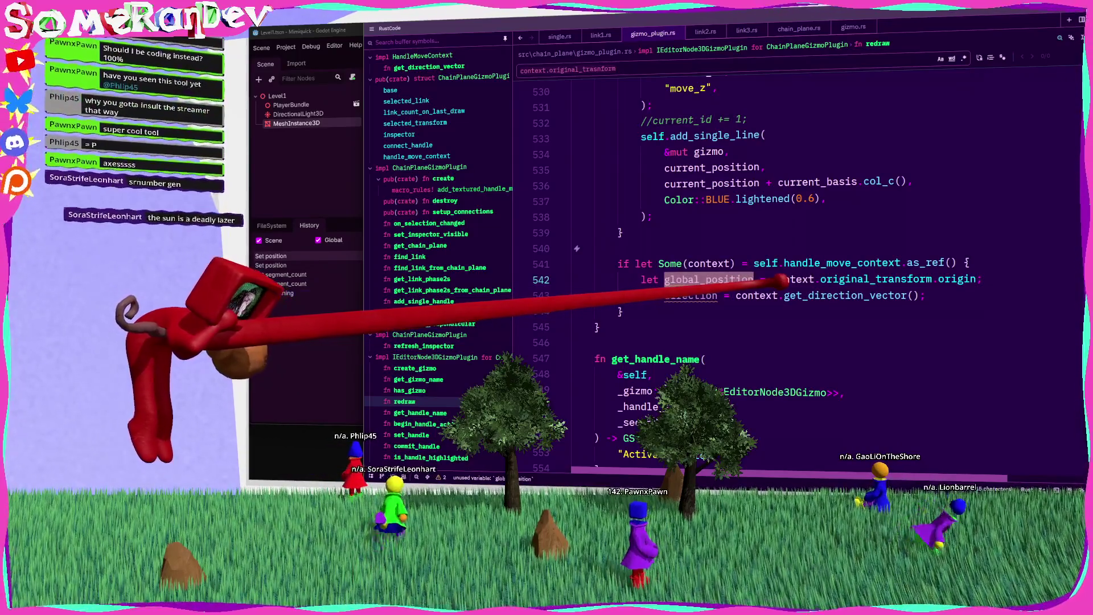
Duplicate the blue add_single_line block below the direction line
left_click(940, 279)
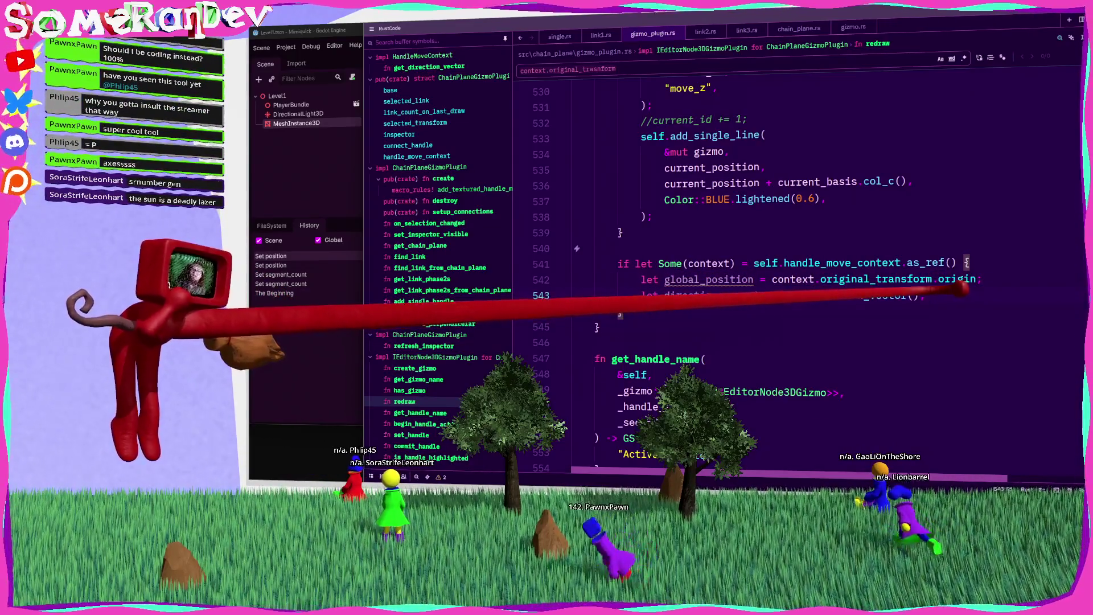
left_click(962, 293)
key("Return")
mouse_move(683, 233)
left_mouse_down()
mouse_move(655, 215)
mouse_move(675, 208)
mouse_move(669, 130)
left_mouse_up()
key("ctrl+c")
left_click(701, 312)
key("ctrl+v")
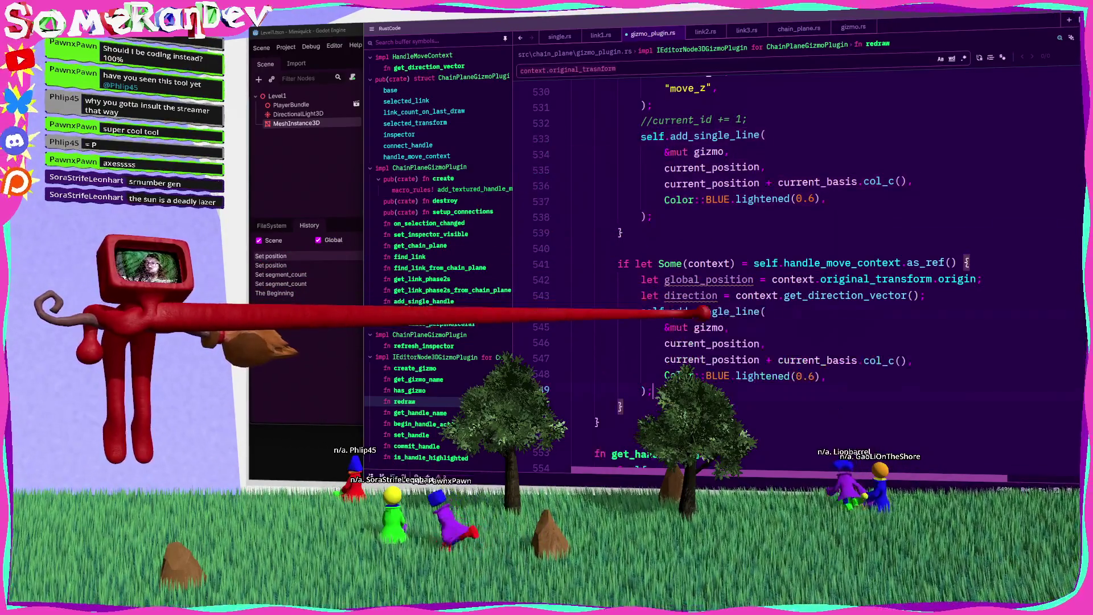
Make the copied line run from global_position - direction * 10 to global_position + direction * 10
double_click(709, 279)
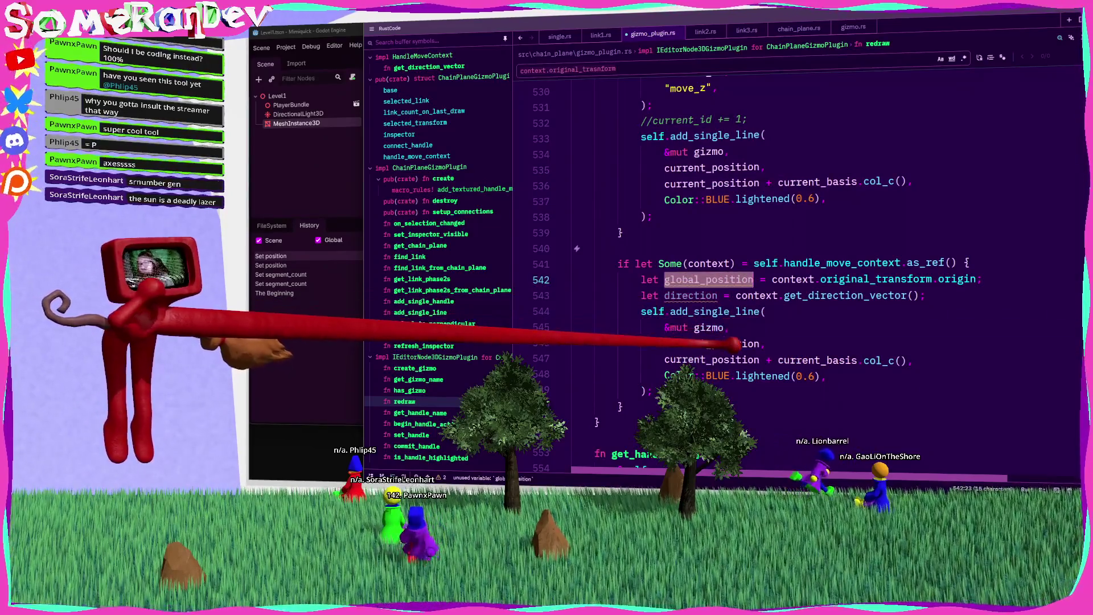
key("ctrl+c")
double_click(712, 343)
key("ctrl+v")
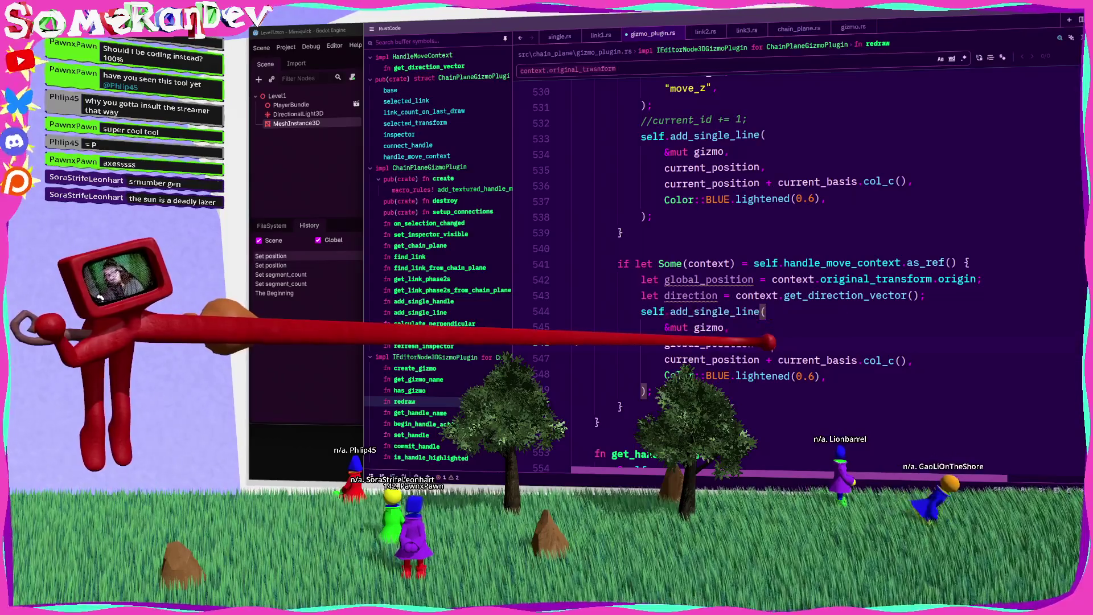
type("direction *")
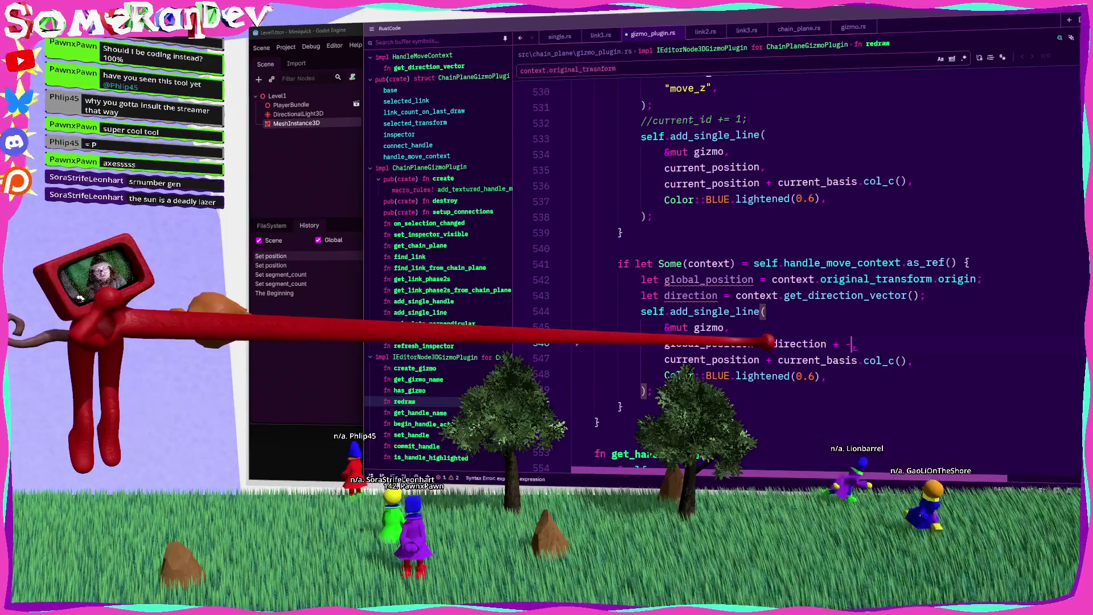
type(".")
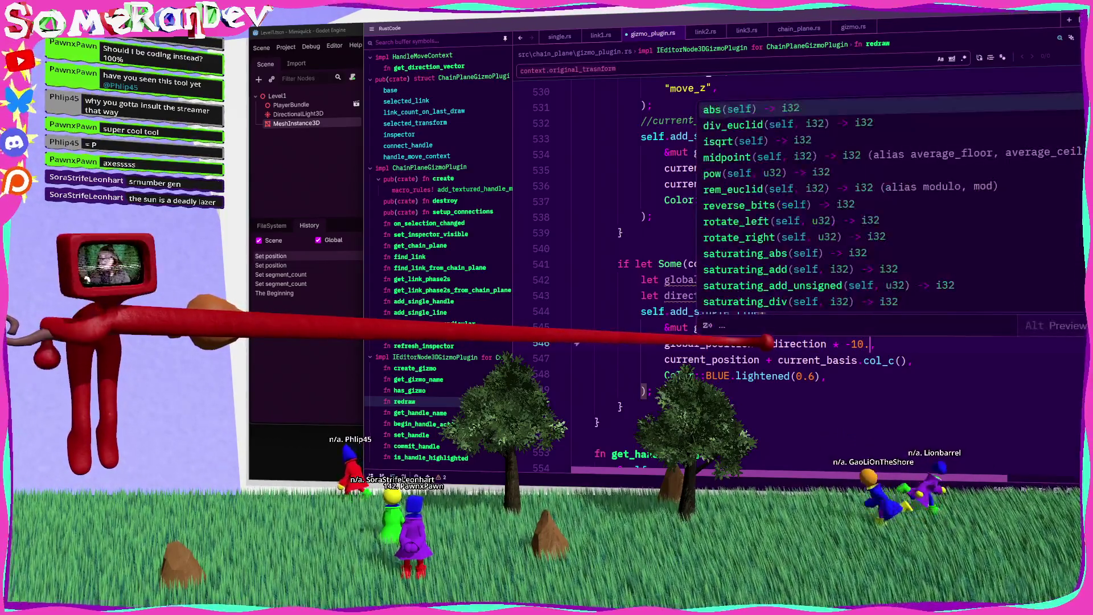
key("Escape")
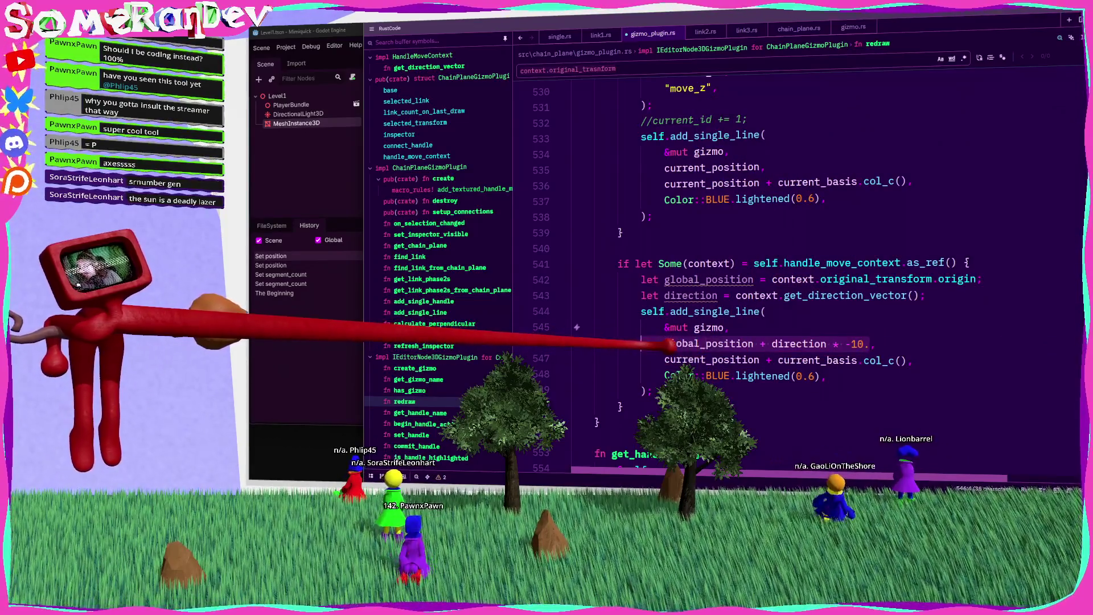
key("shift+ctrl+Left")
key("shift+ctrl+Left")
key("shift+ctrl+Left")
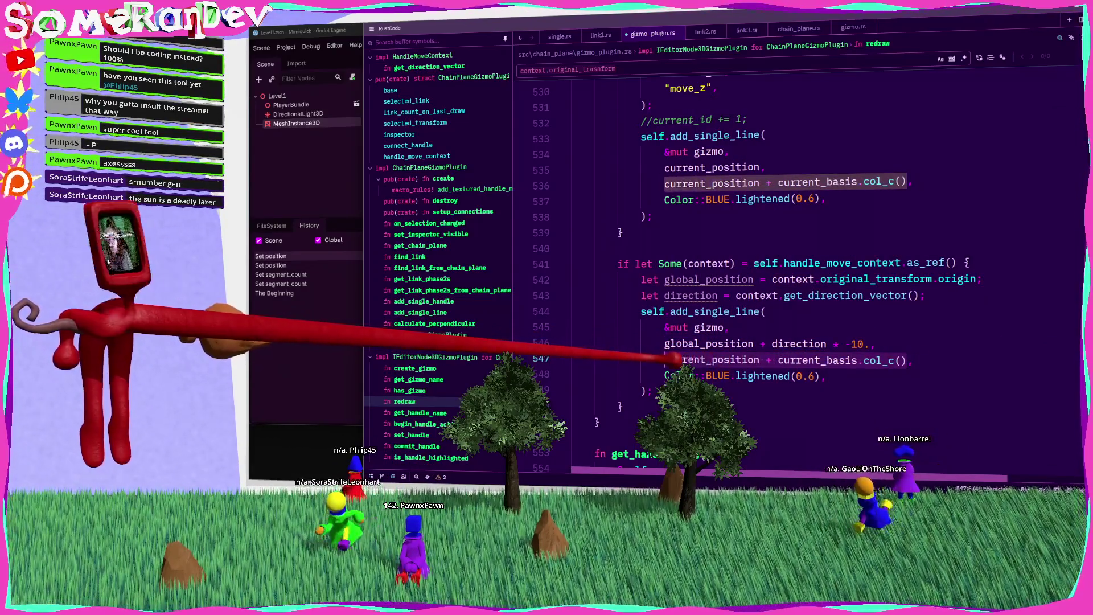
key("ctrl+v")
key("BackSpace")
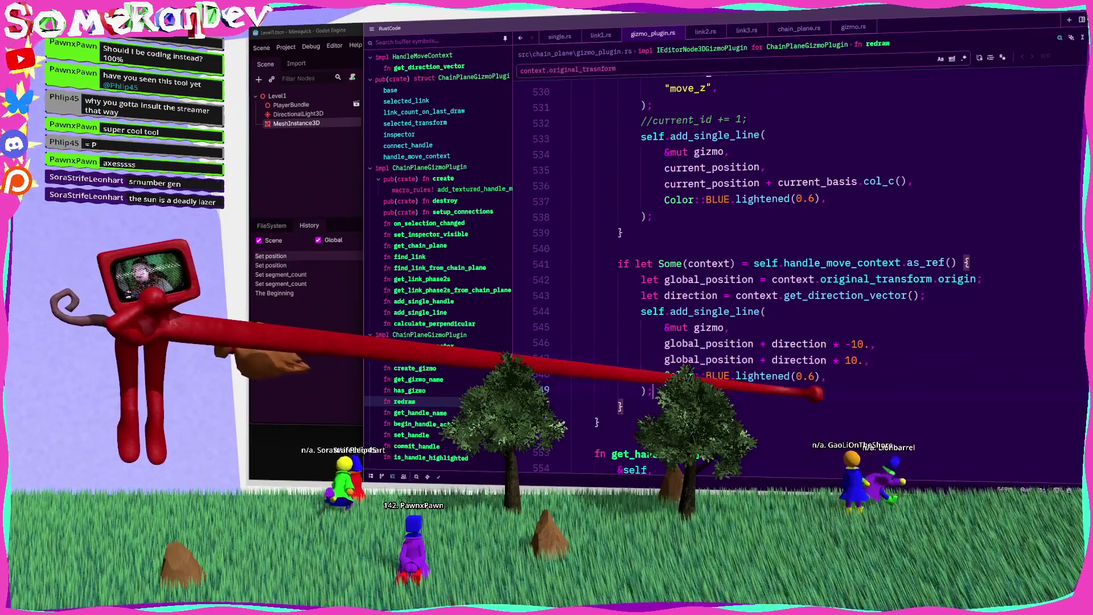
Rerun cargo build in the terminal to rebuild the plugin
key("alt+Tab")
key("Up")
key("Return")
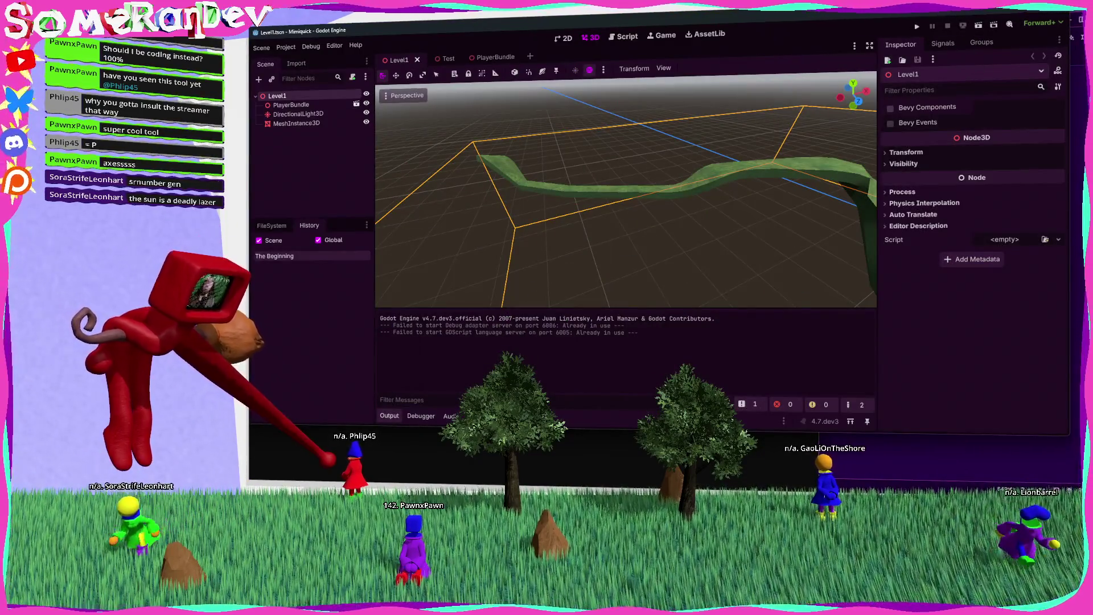
Select the chain plane mesh and drag a link along X to show the direction line
key("w")
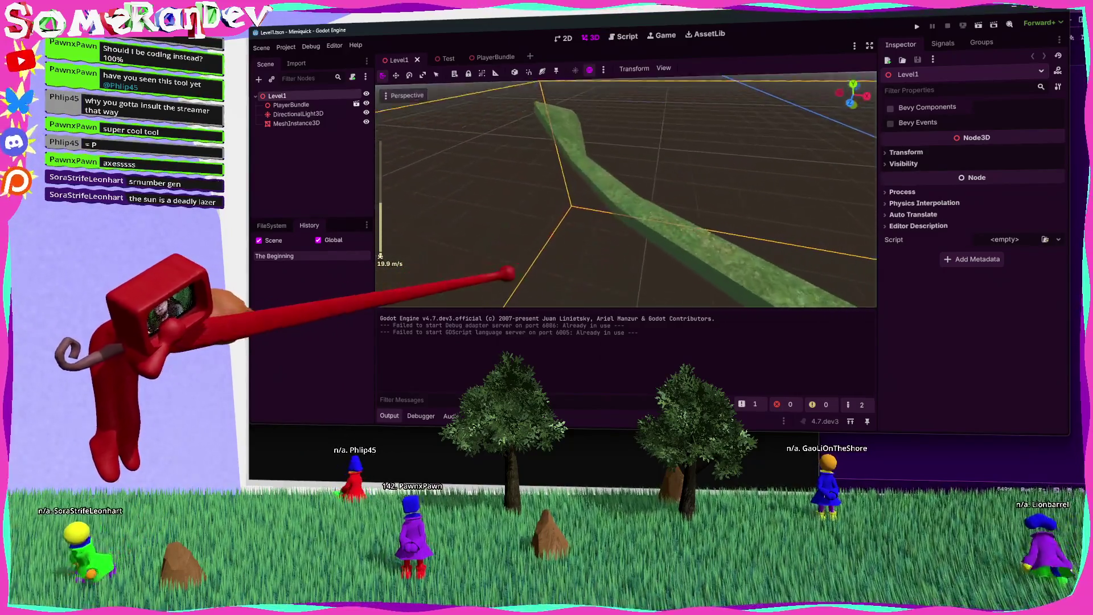
left_click(655, 188)
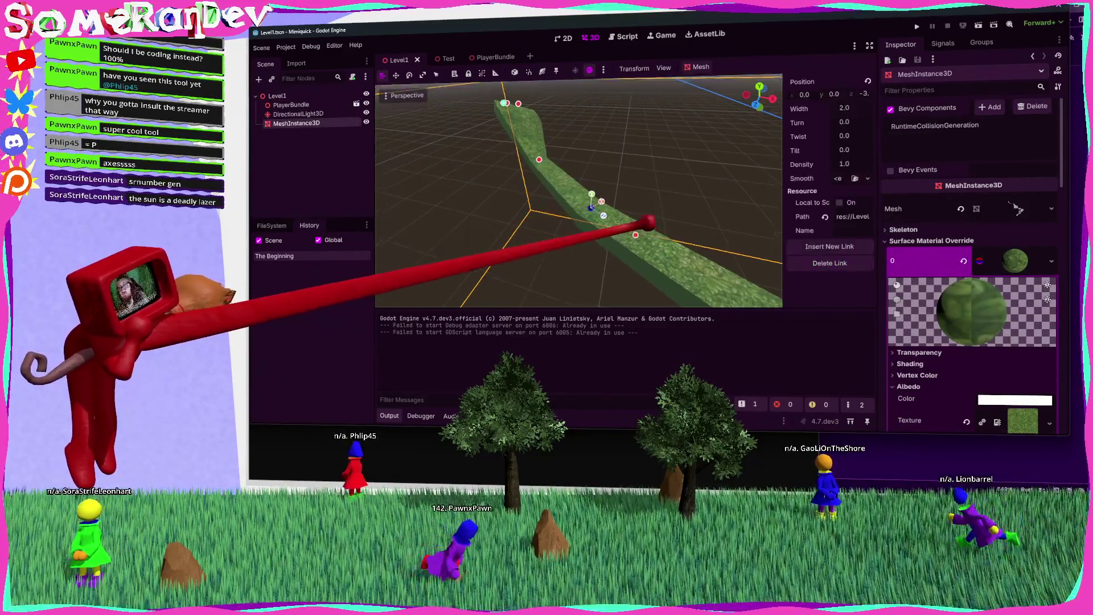
mouse_move(594, 186)
left_mouse_down()
mouse_move(605, 185)
mouse_move(542, 186)
mouse_move(679, 186)
mouse_move(621, 189)
mouse_move(644, 222)
mouse_move(547, 146)
mouse_move(566, 171)
mouse_move(556, 93)
mouse_move(655, 220)
mouse_move(569, 135)
left_mouse_up()
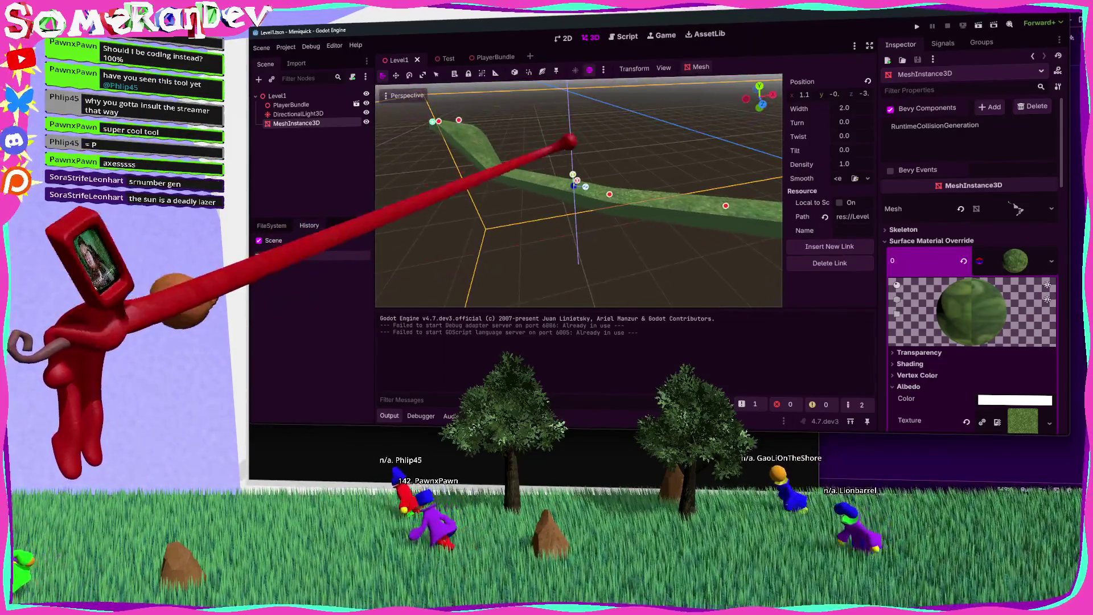
mouse_move(585, 186)
left_mouse_down()
mouse_move(565, 185)
mouse_move(576, 127)
mouse_move(565, 160)
mouse_move(546, 160)
left_mouse_up()
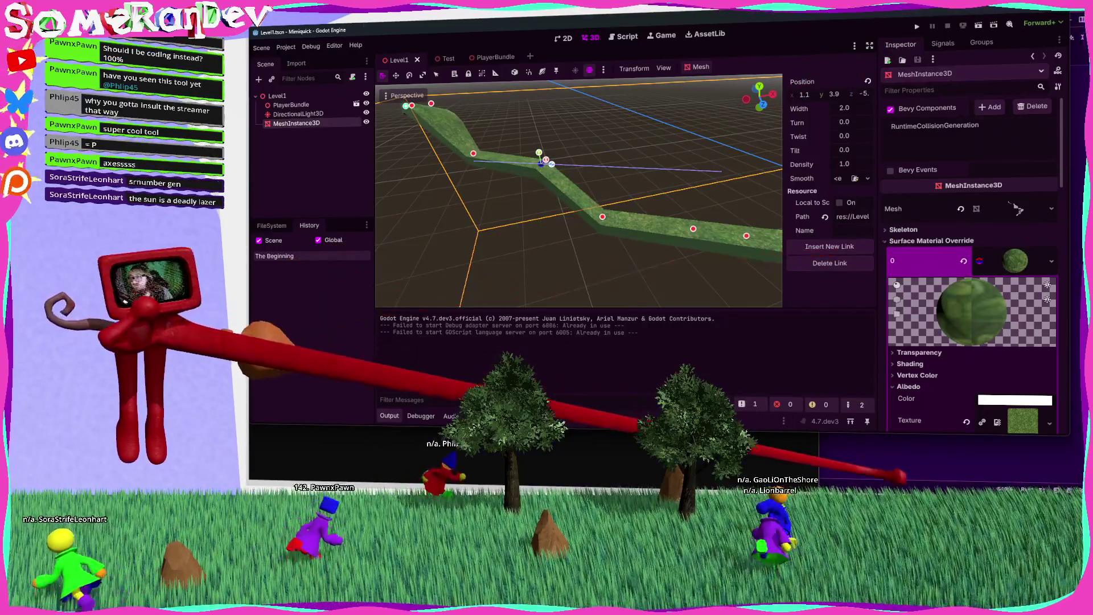
key("alt+Tab")
scroll(741, 257, "down", 5)
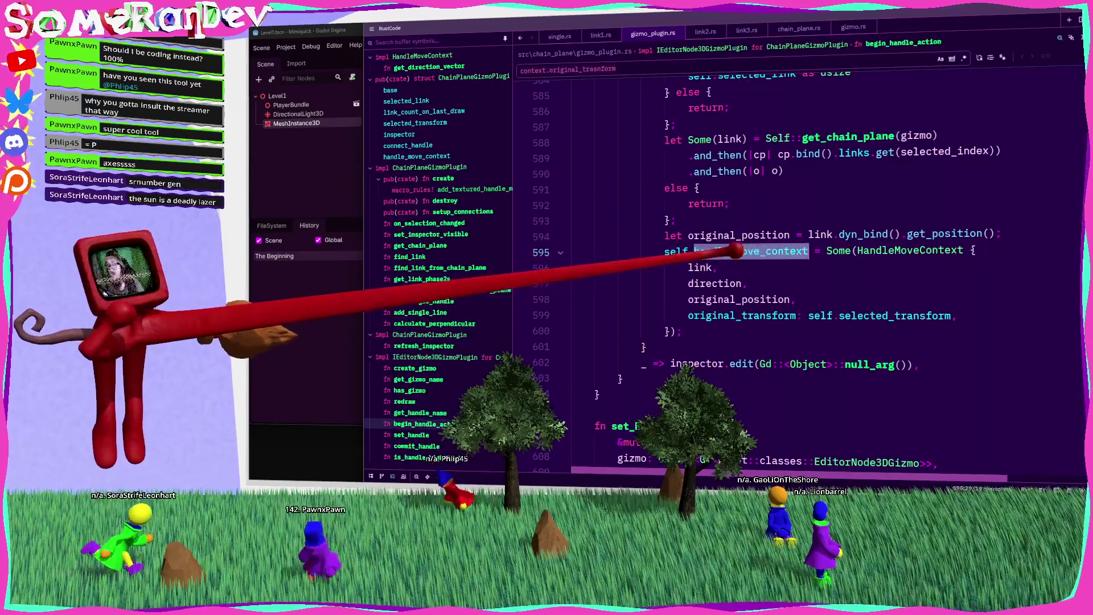
Add self.handle_move_context = None; to commit_handle's body
scroll(741, 273, "down", 15)
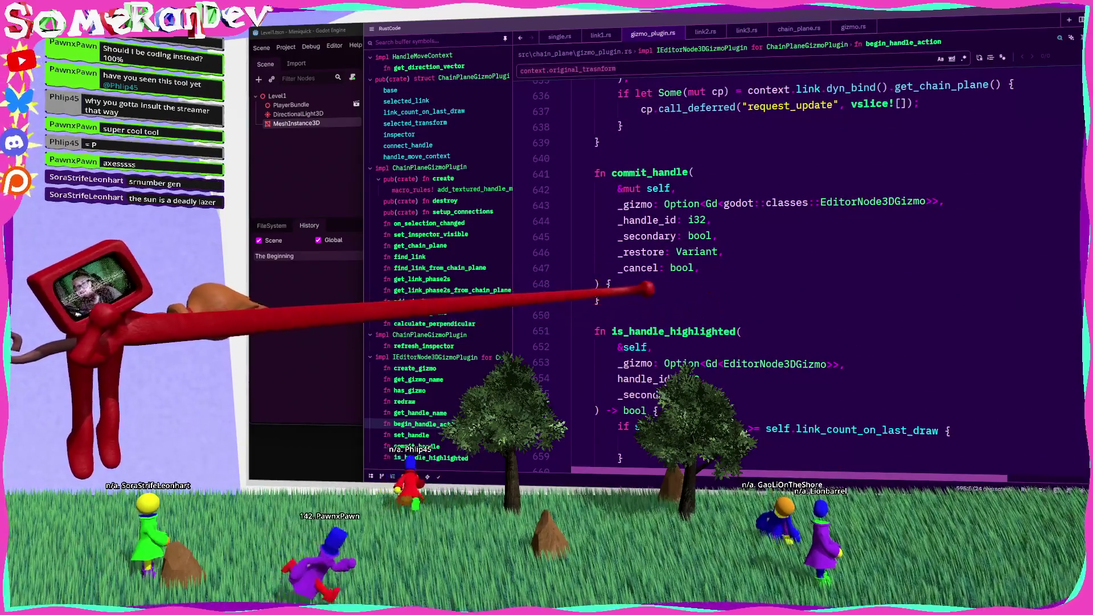
left_click(612, 283)
key("Return")
type("None;")
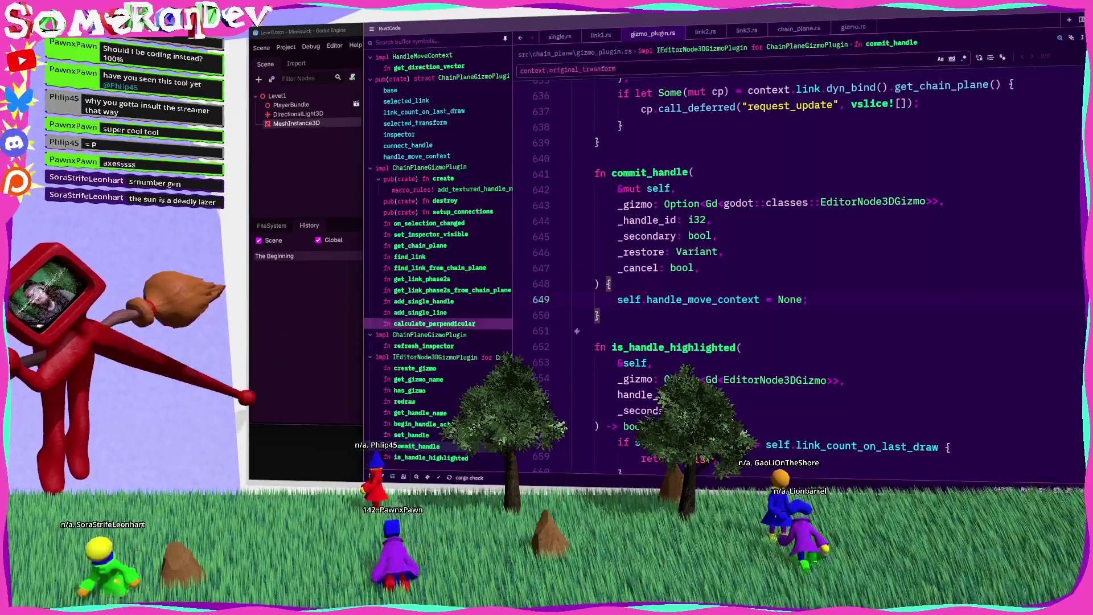
Rerun cargo build in the terminal to rebuild the plugin
key("alt+Tab")
key("Up")
key("Return")
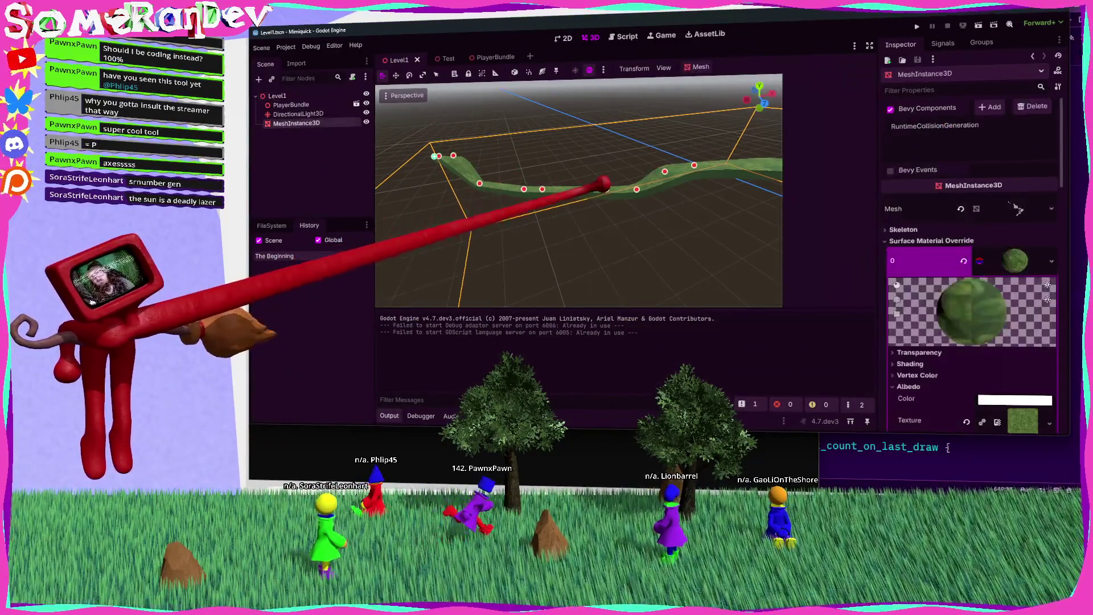
Select a chain-plane control point and pull the camera back to inspect its direction line
left_click(546, 185)
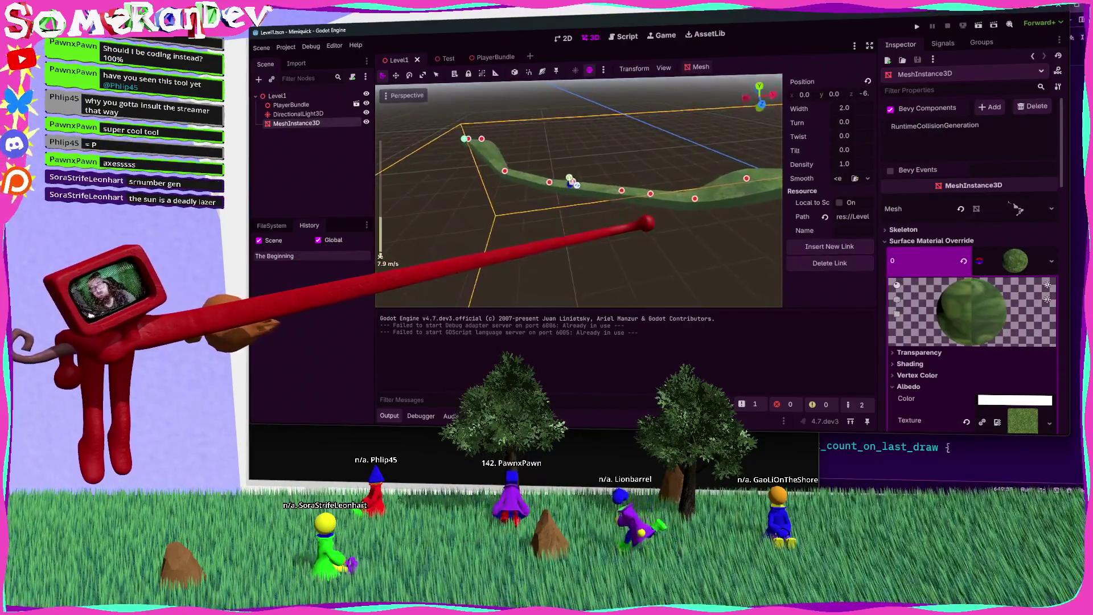
key("s")
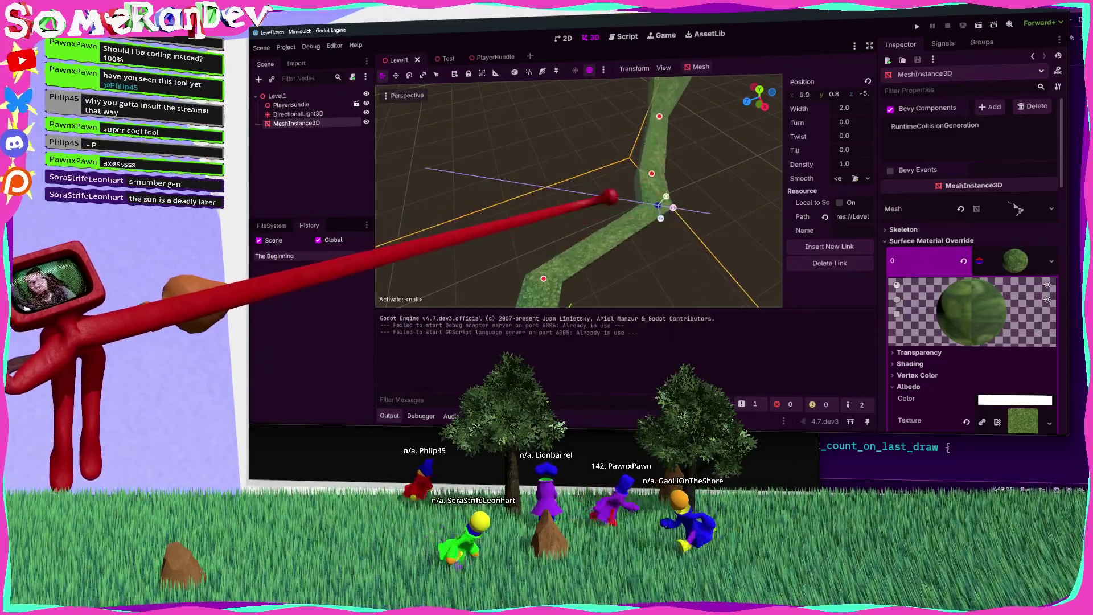
key("alt+Tab")
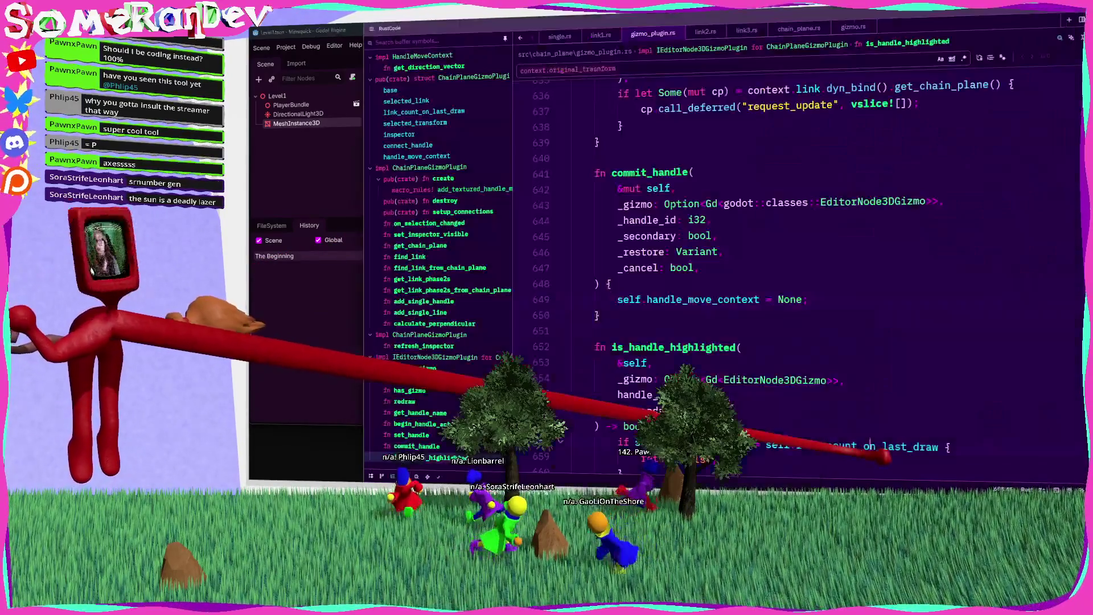
Scroll up to the Direction enum near line 24 and add a blank line below it
scroll(797, 273, "up", 10)
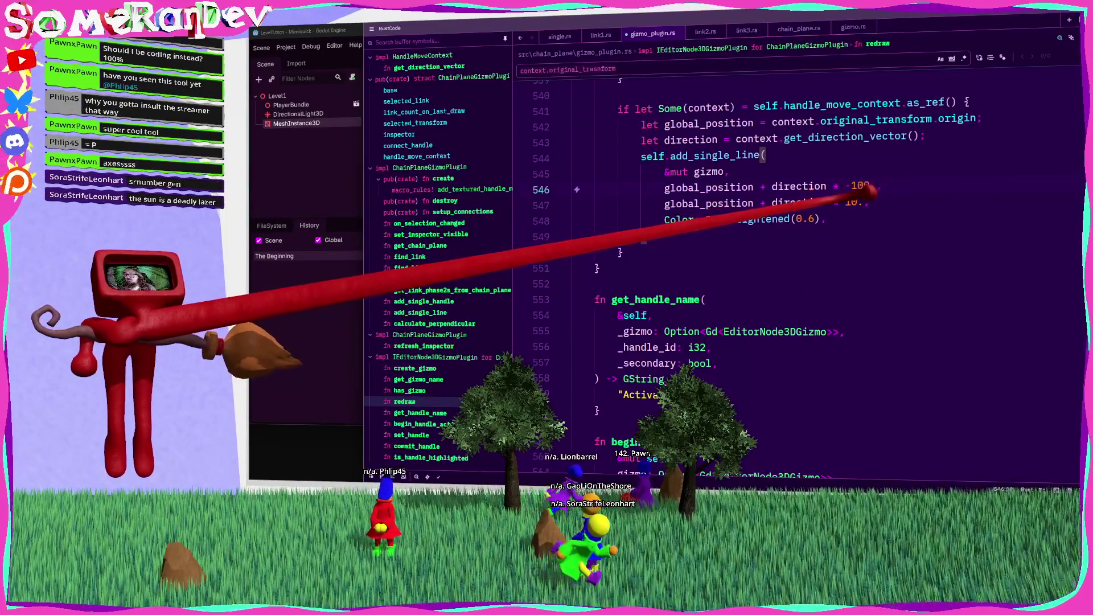
scroll(798, 273, "up", 7)
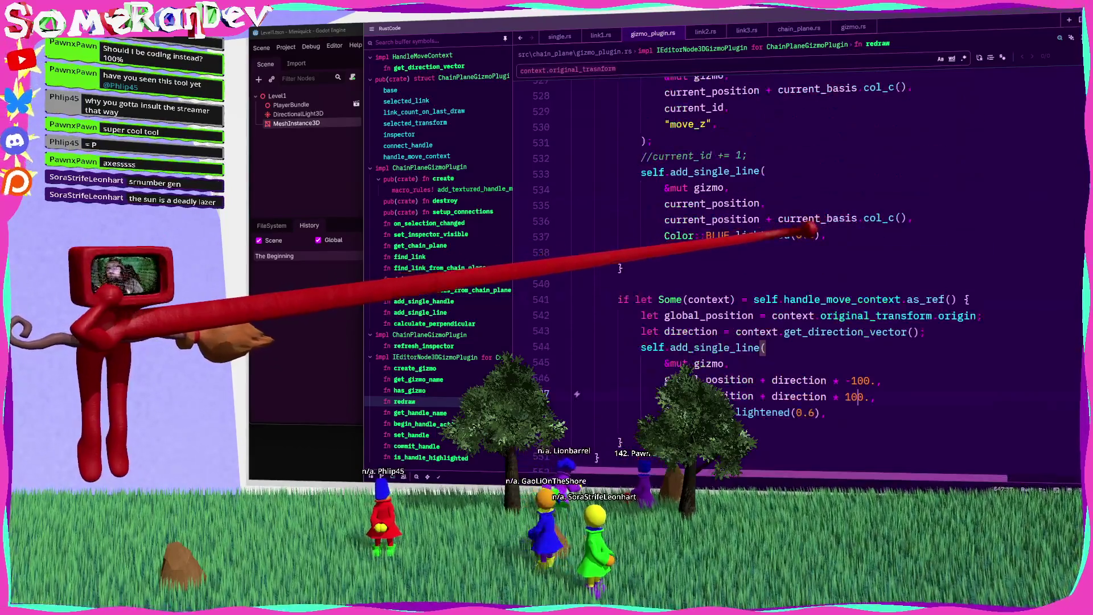
scroll(798, 273, "up", 3)
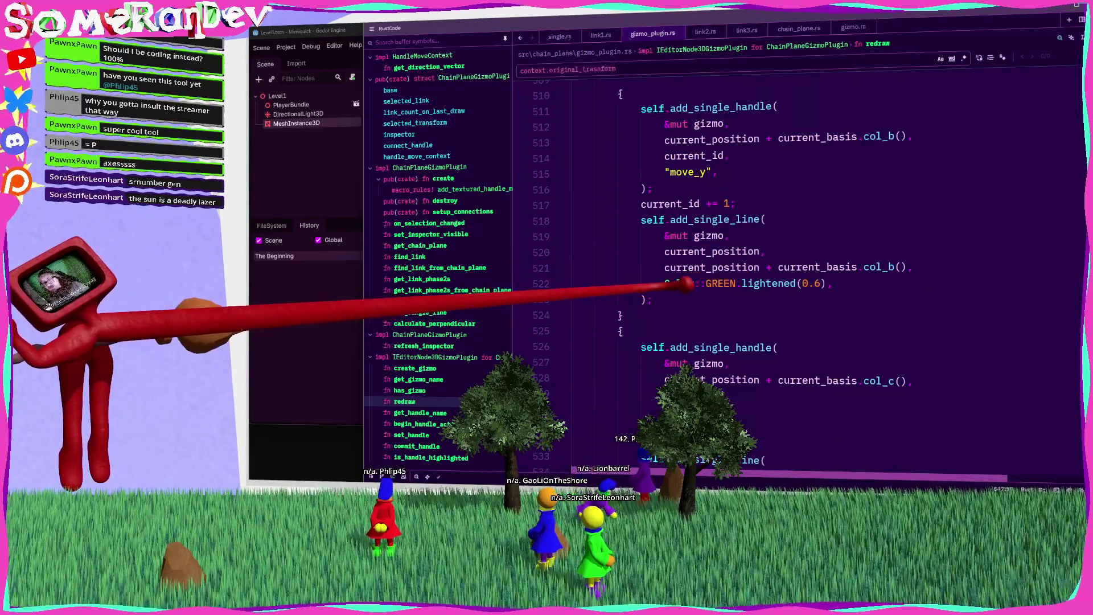
scroll(797, 274, "up", 4)
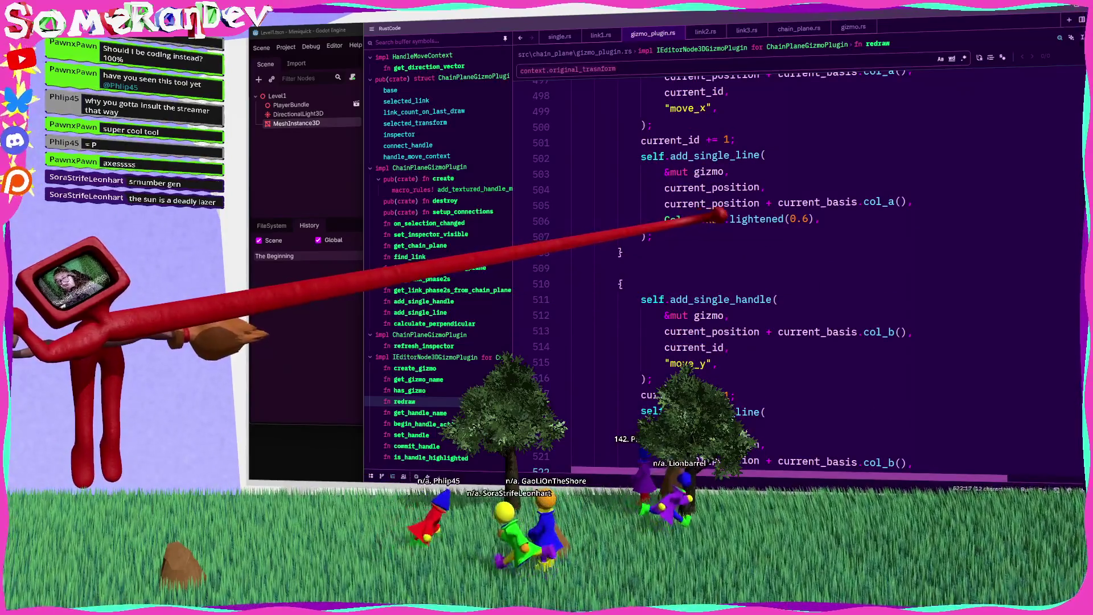
scroll(797, 273, "up", 4)
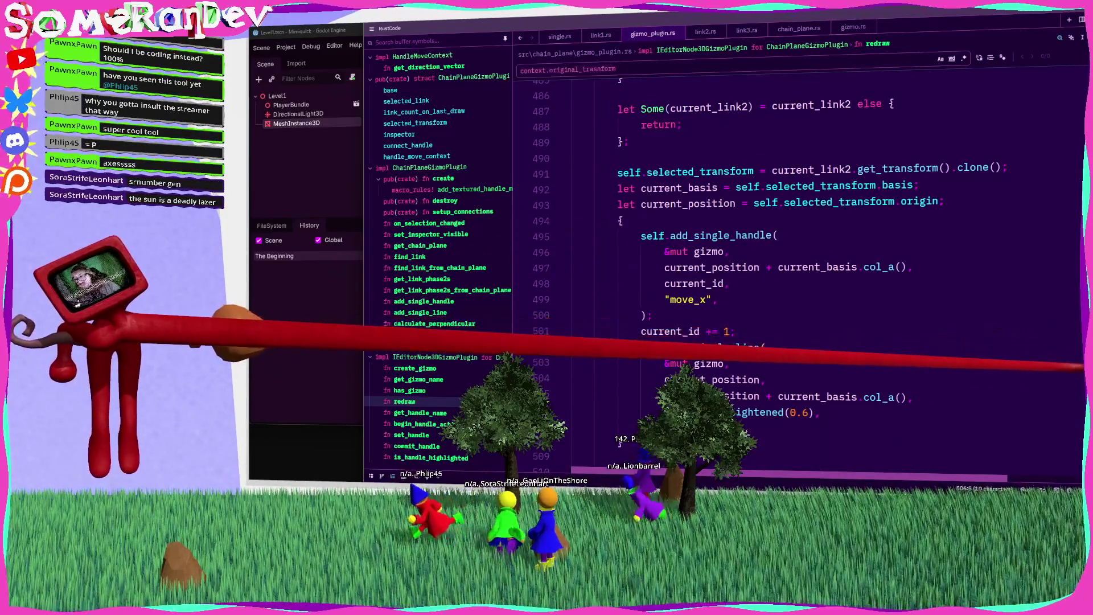
scroll(798, 274, "up", 20)
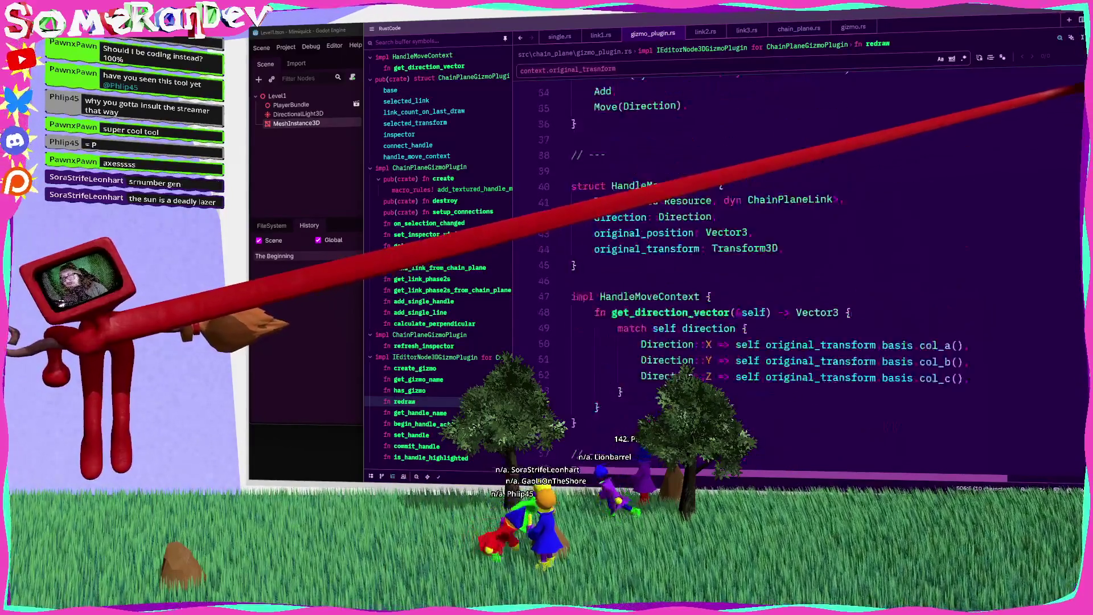
scroll(797, 274, "up", 2)
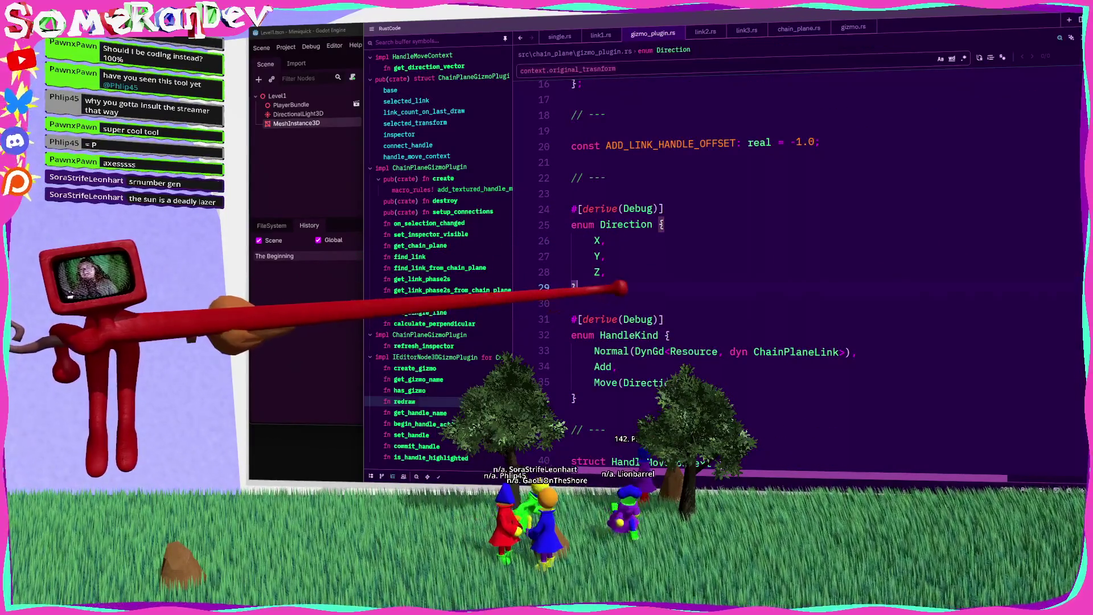
key("Return")
key("Return")
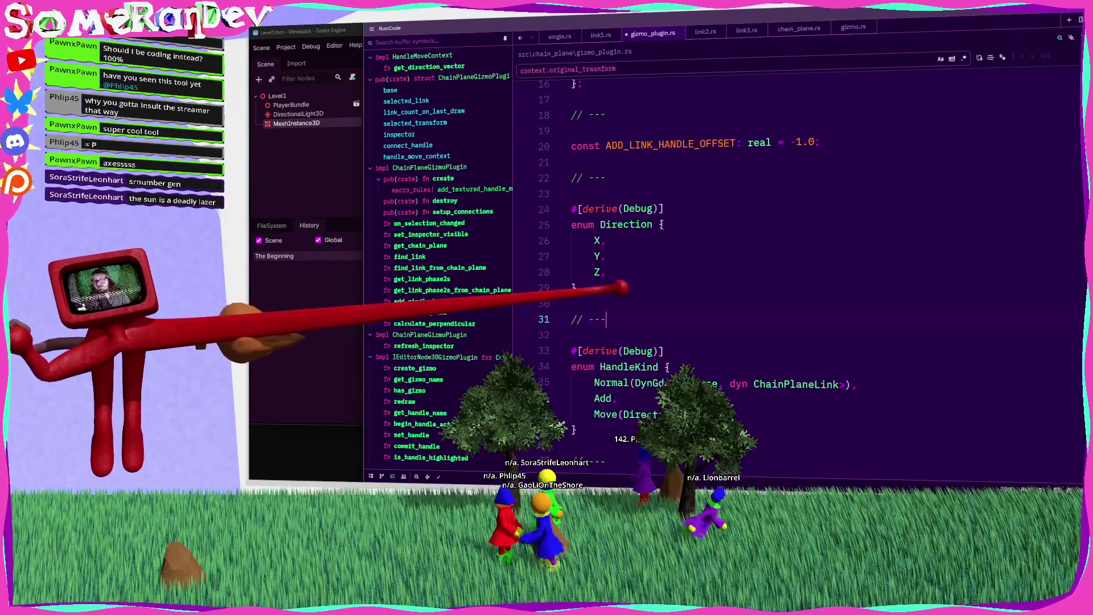
Below the enum, start an impl Direction with const fn get_color(&self) -> Color
key("Up")
key("Return")
type("im")
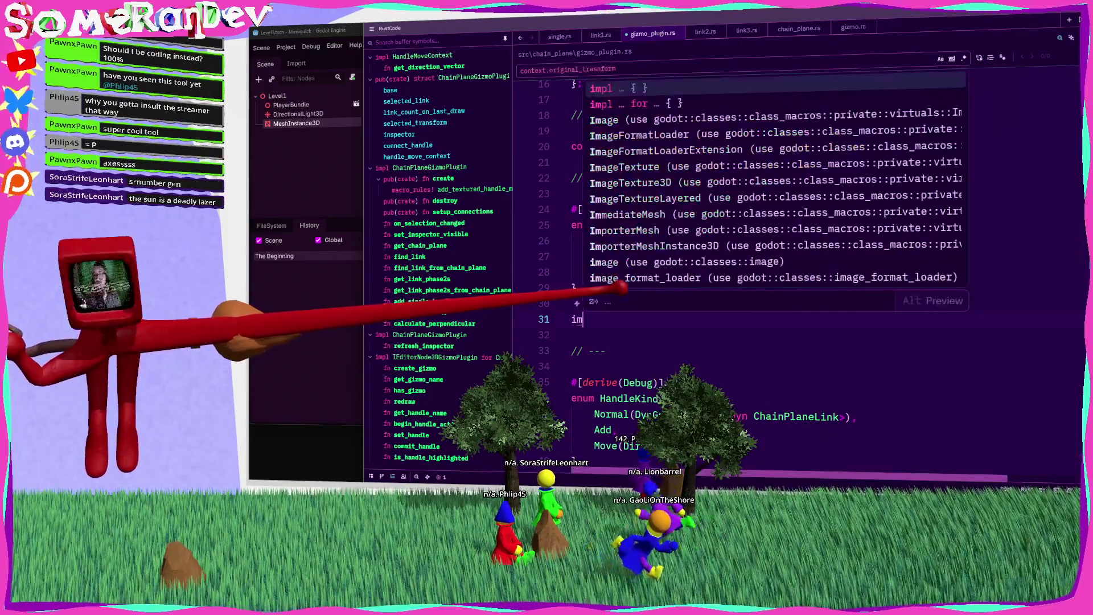
type("pl Direction ")
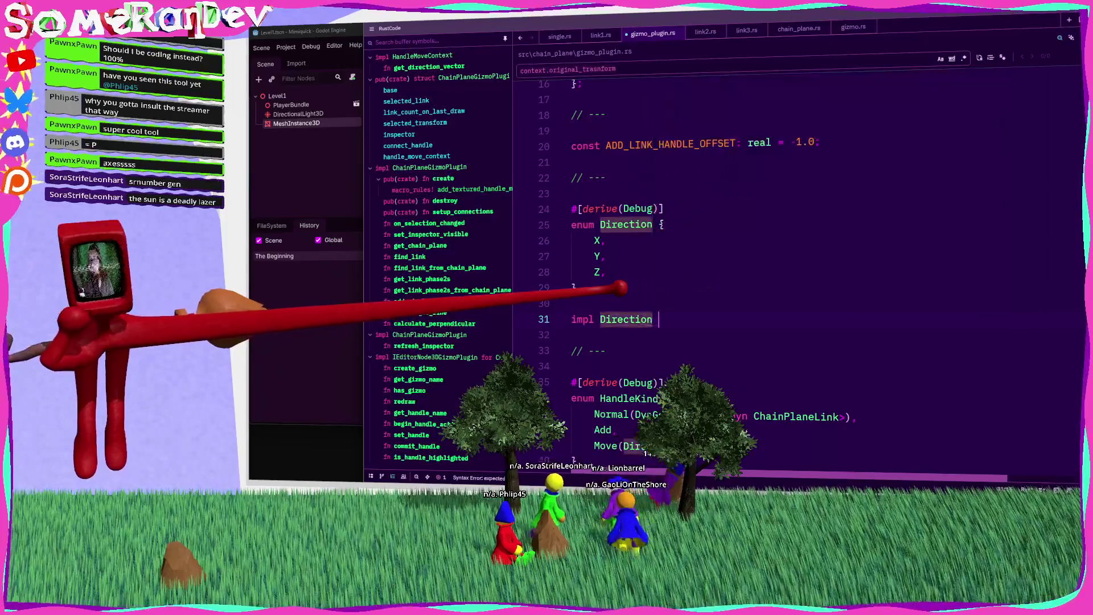
type("{     const fn get_")
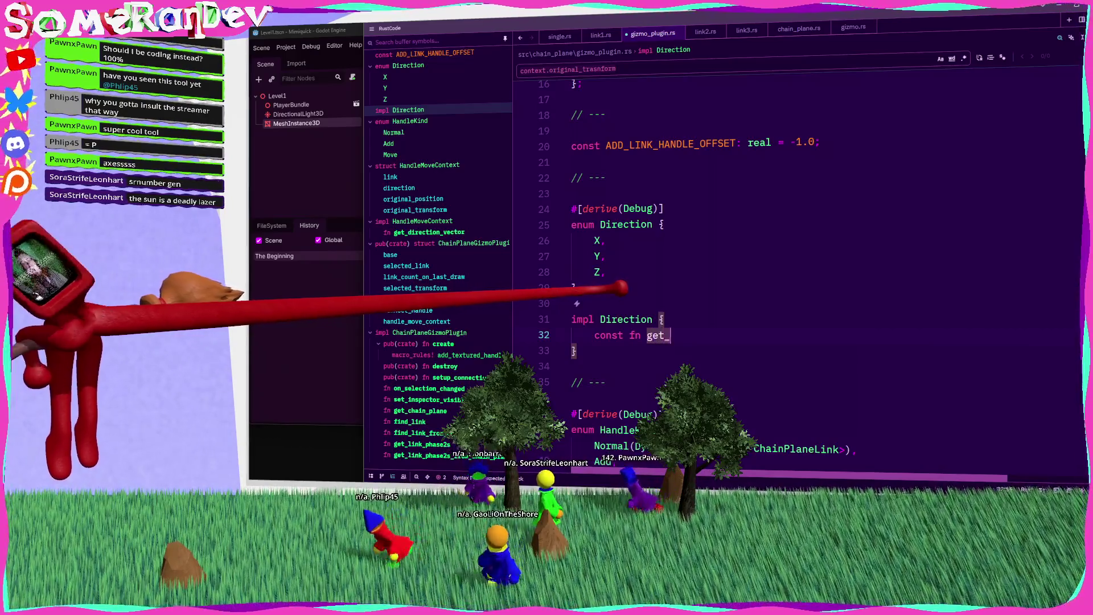
type("color() -")
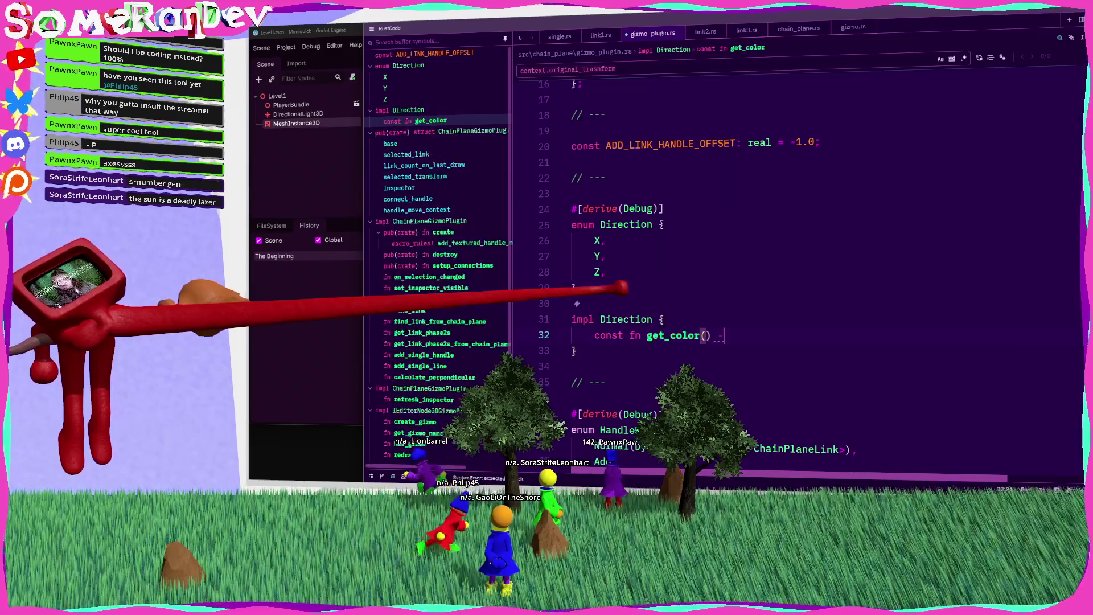
type("> Color {")
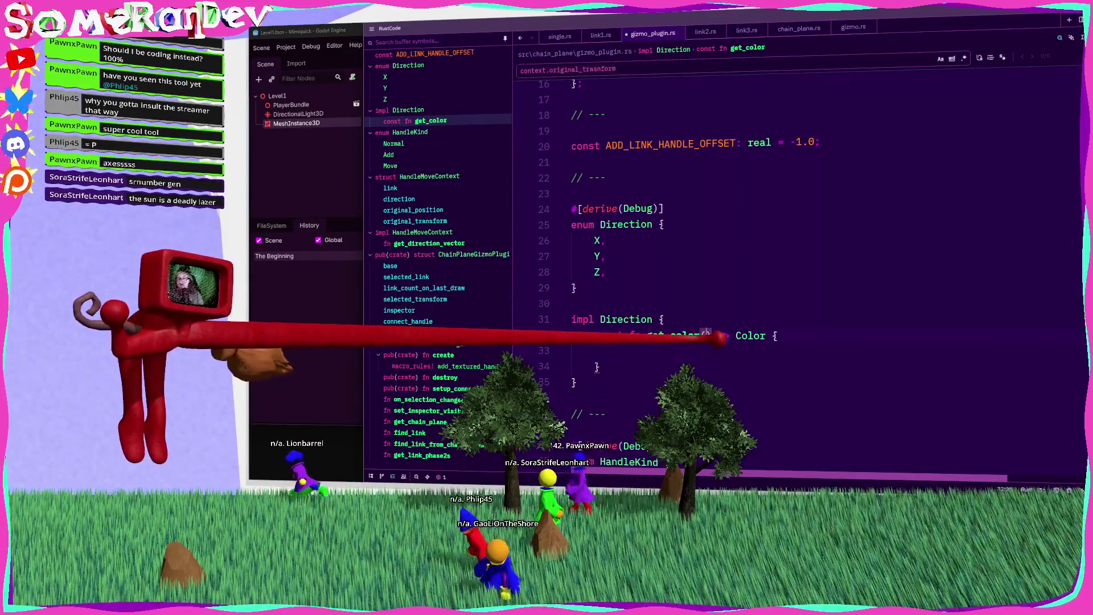
type("&self")
key("Down")
Write the match on self with arms X → Color::RED, Y → Color::BLUE, Z → Color::GREEN
type("match se")
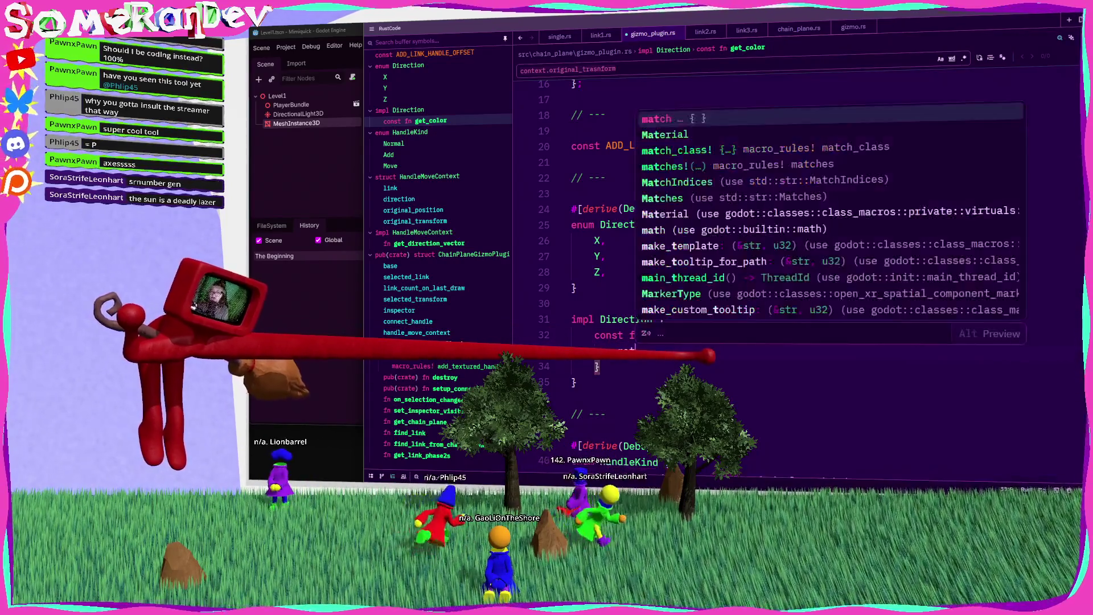
key("Return")
type("Se")
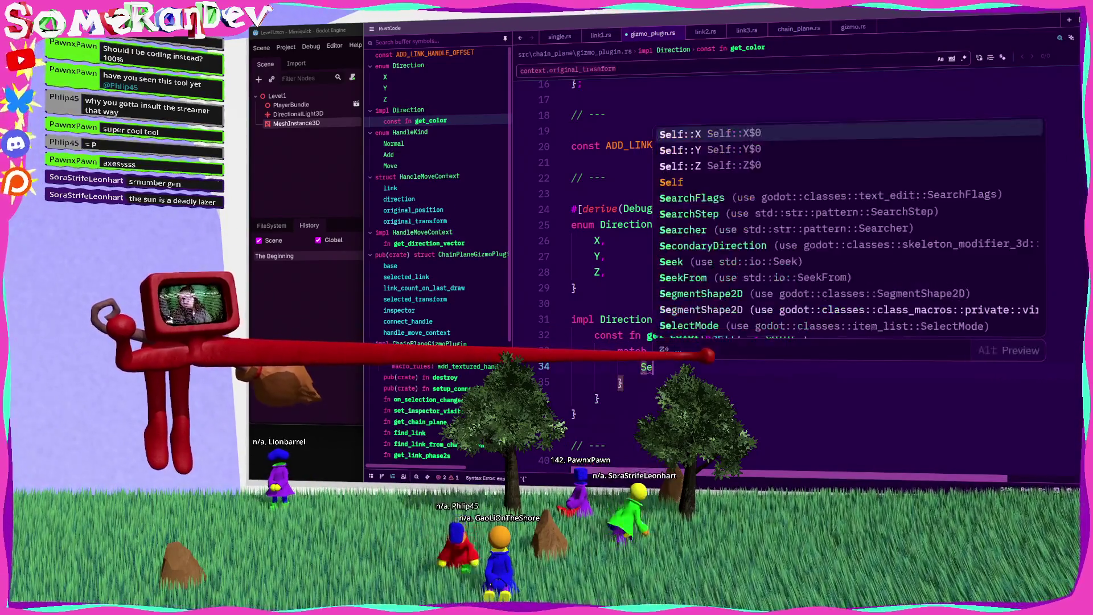
type("lf::X Co")
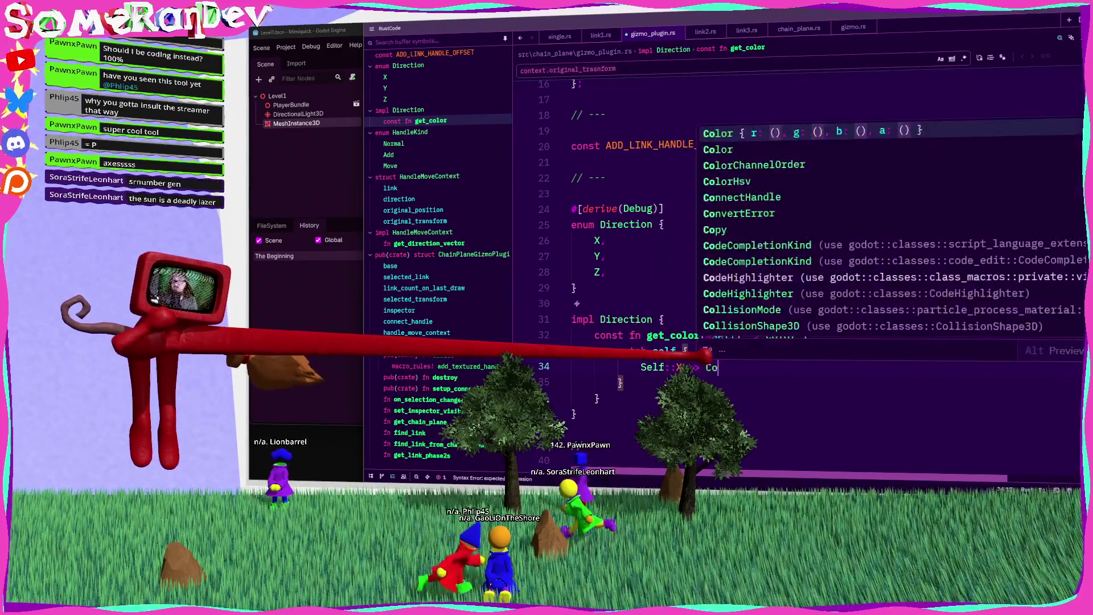
type("lor::RED,")
key("Return")
type("Self")
key("Escape")
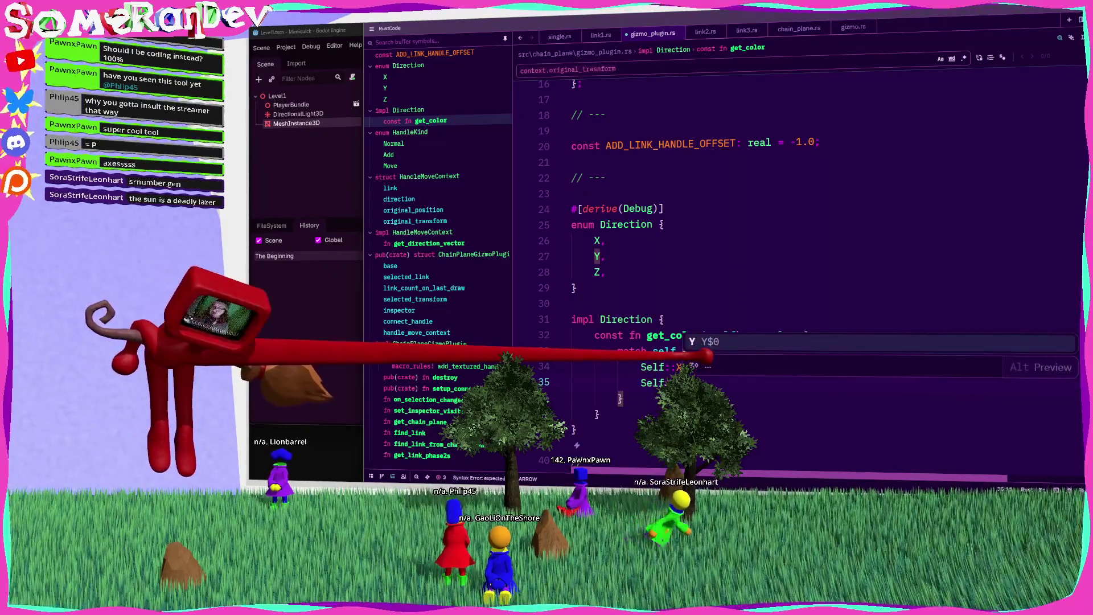
type("olor::BLUE,")
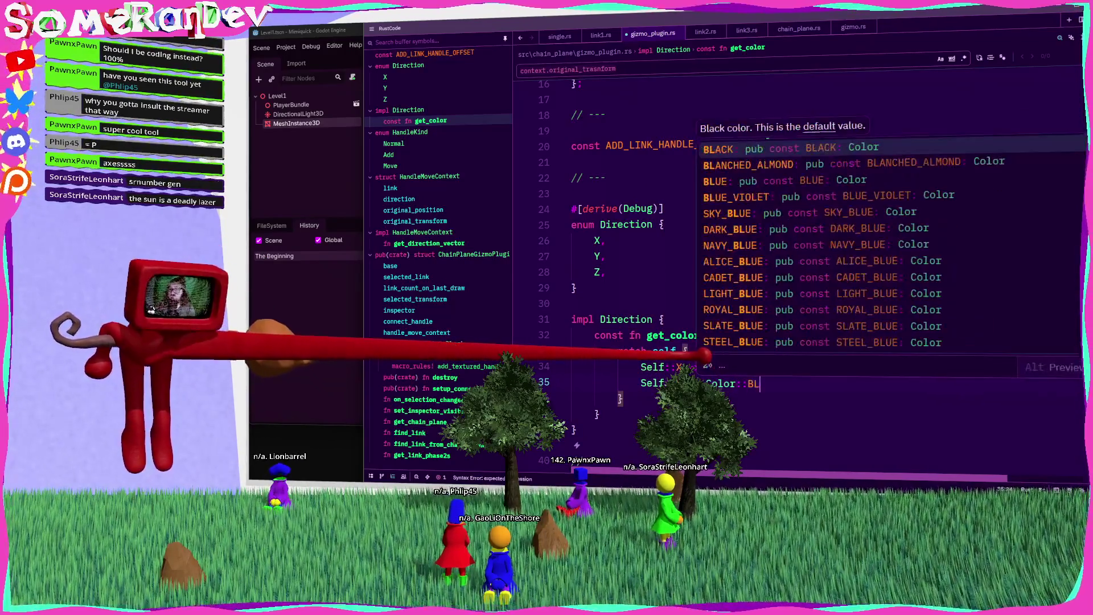
key("Return")
type("Sel")
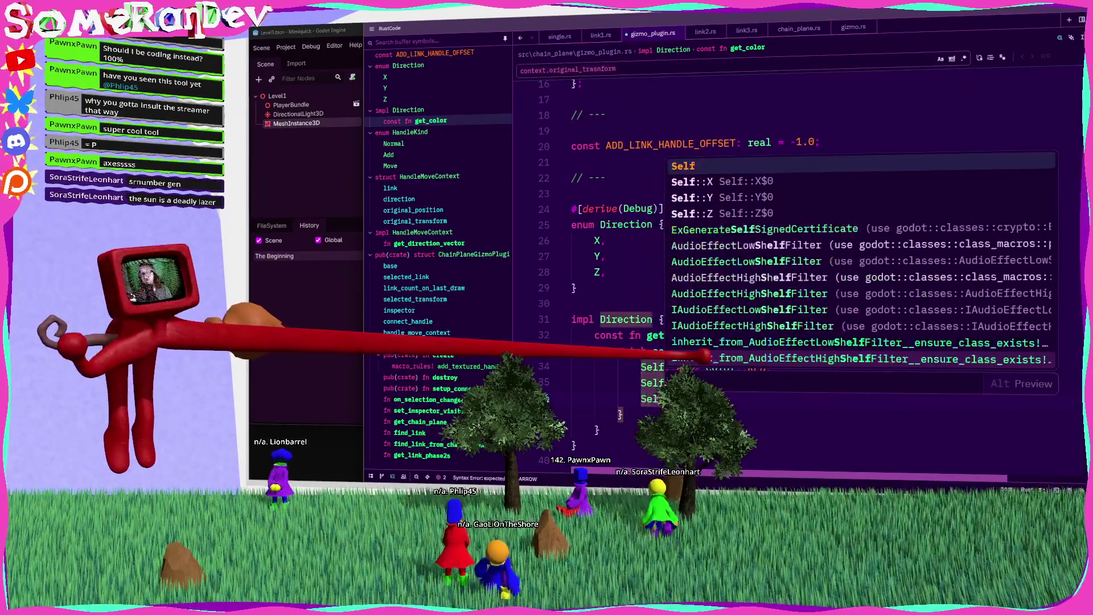
type("f::Z => Color::GREEN,")
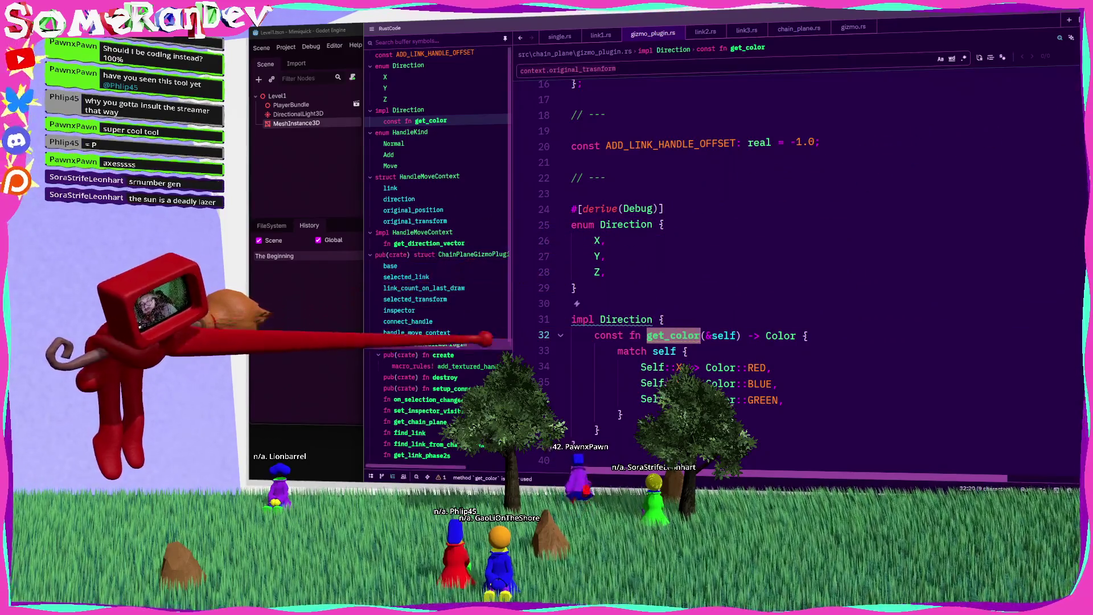
Look over the redraw function, then return to get_color
scroll(456, 359, "down", 5)
left_click(425, 401)
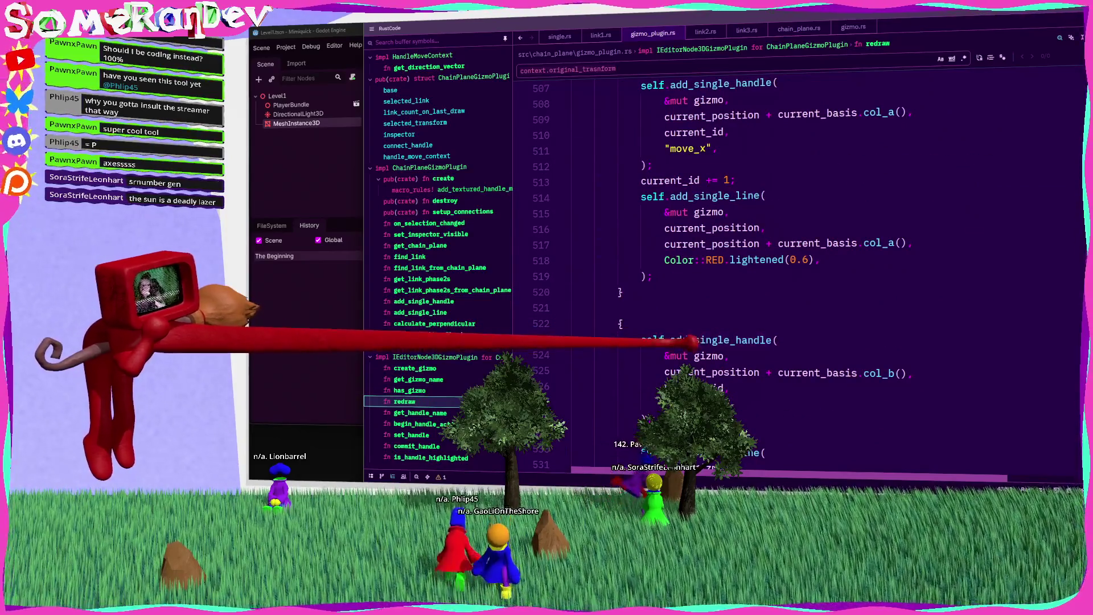
scroll(698, 335, "up", 4)
scroll(705, 347, "down", 6)
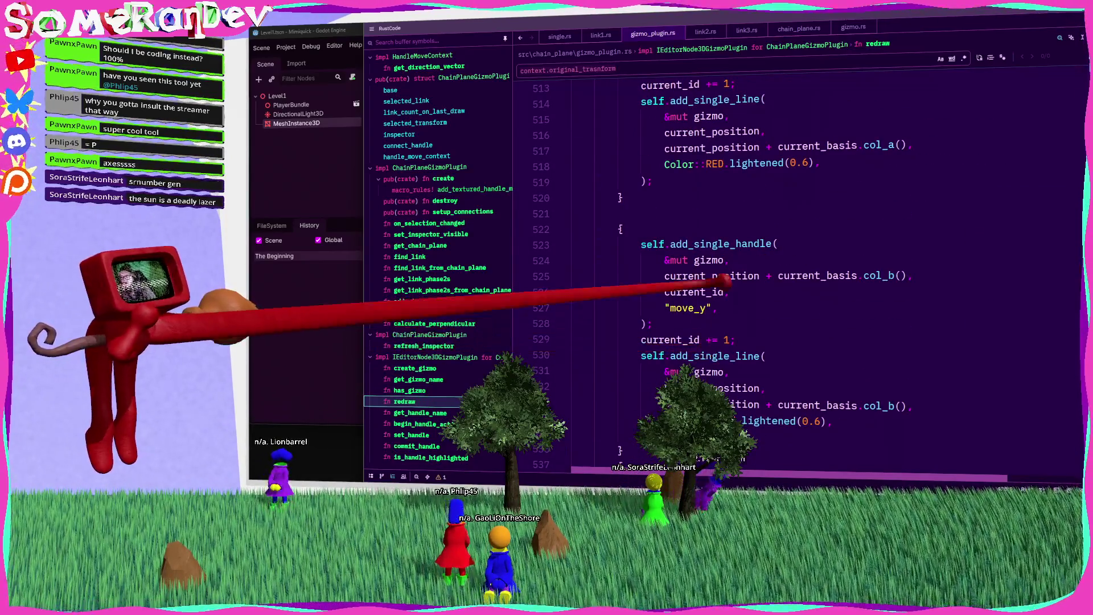
scroll(778, 316, "down", 4)
scroll(777, 316, "down", 5)
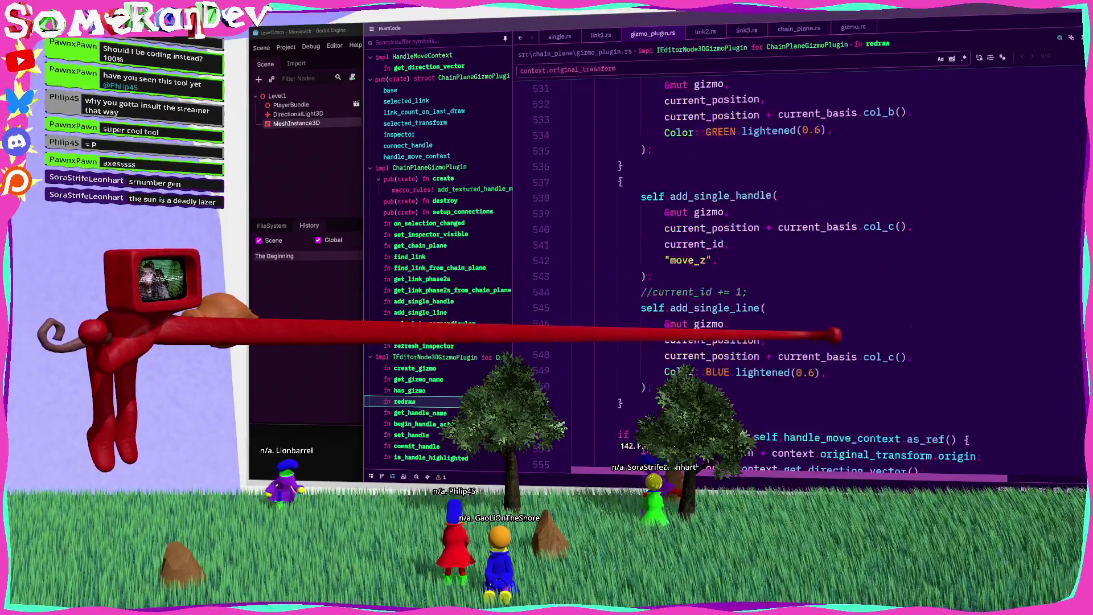
scroll(387, 239, "up", 5)
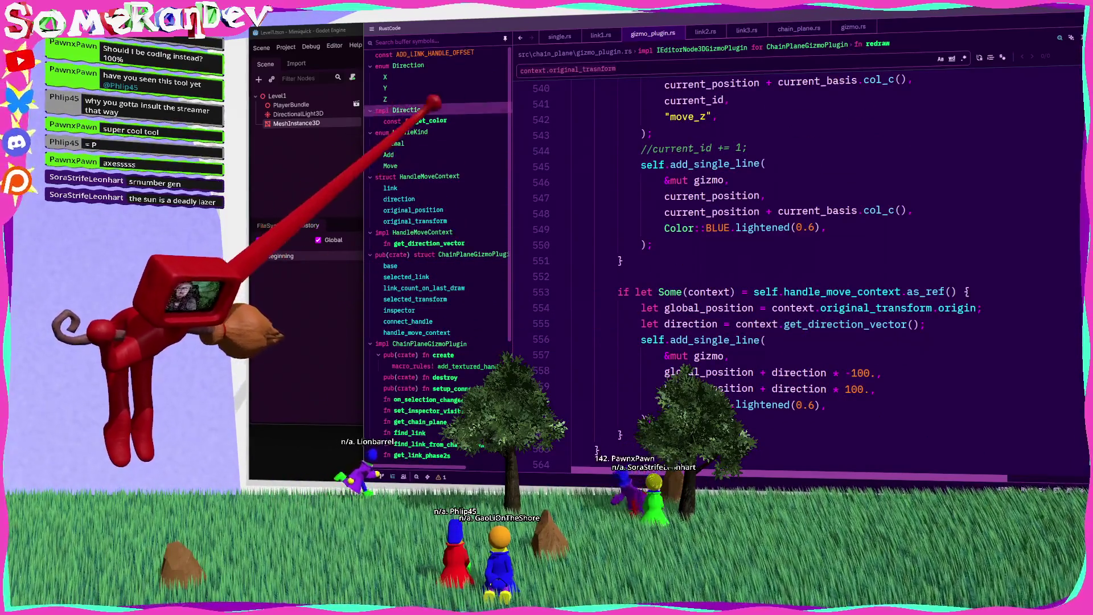
left_click(431, 121)
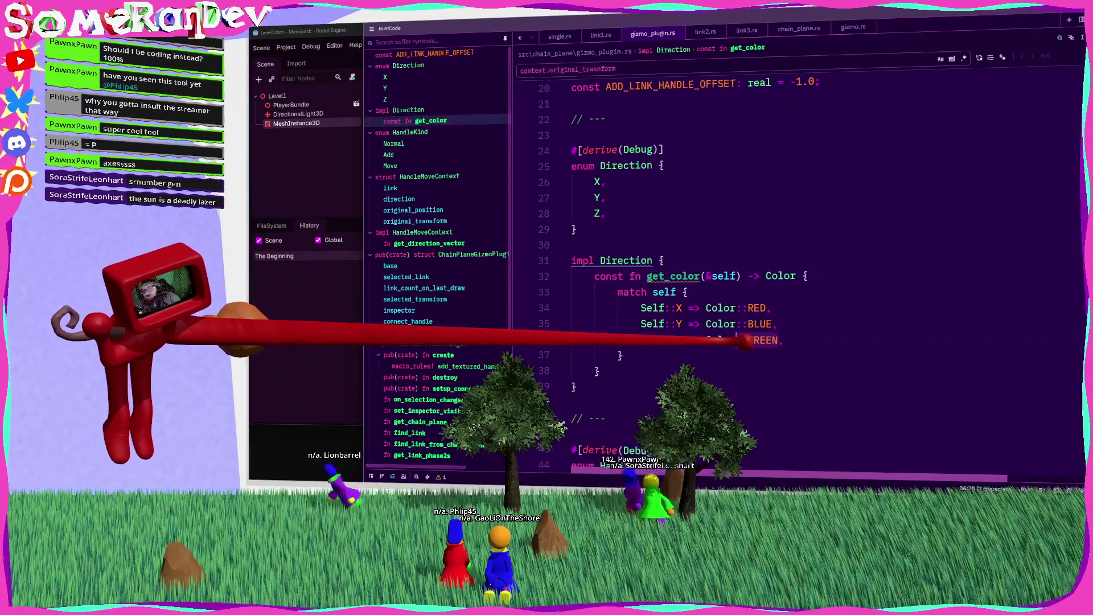
mouse_move(741, 340)
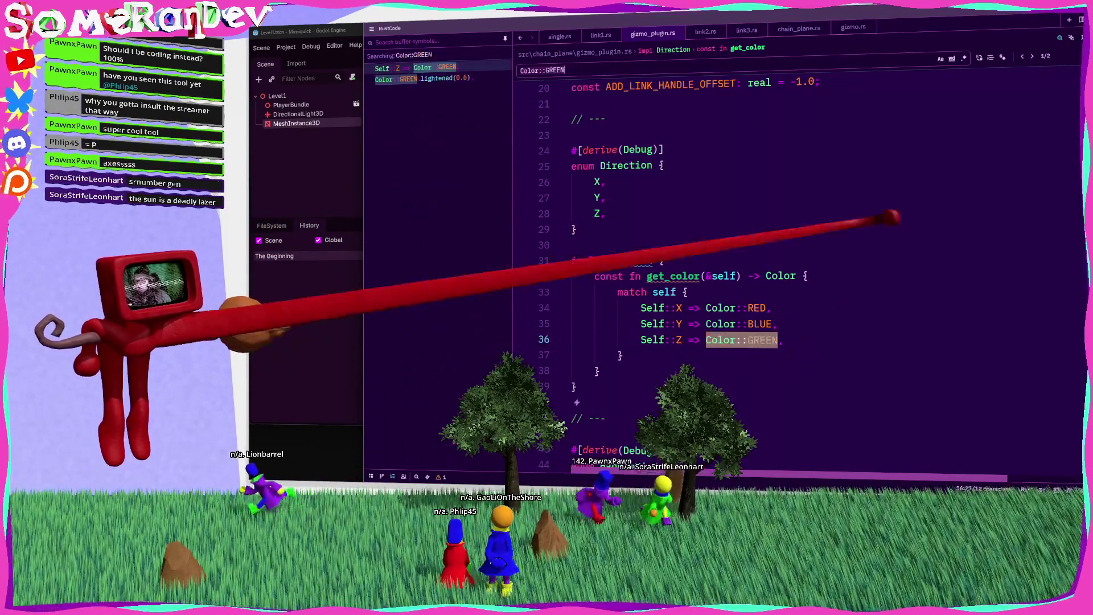
Swap the Y and Z colors so Y returns Color::GREEN and Z returns Color::BLUE
key("ctrl+f")
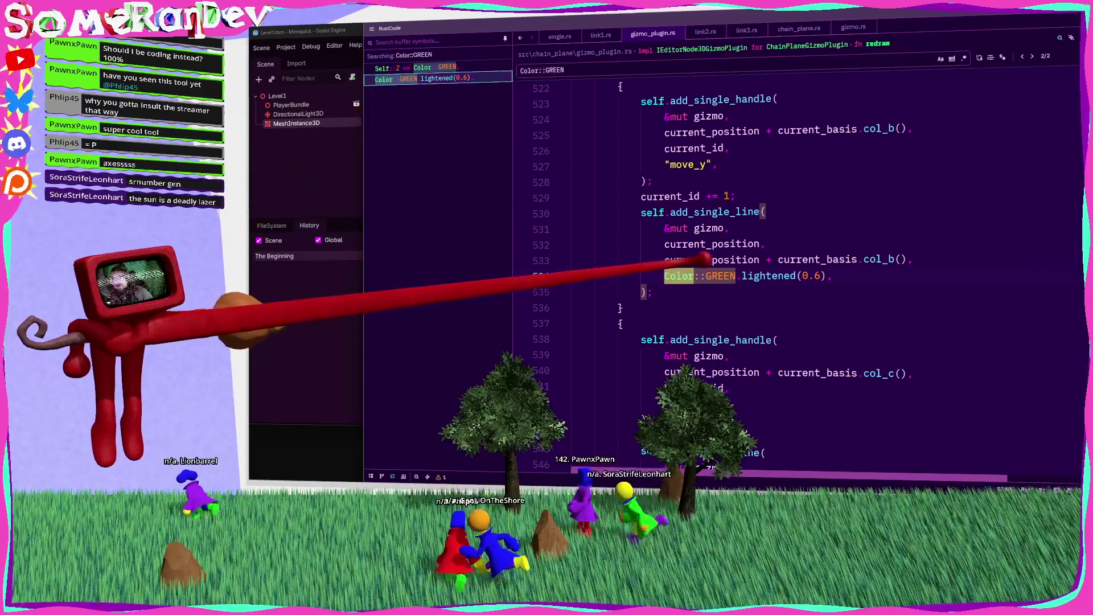
left_click(450, 67)
key("ctrl+x")
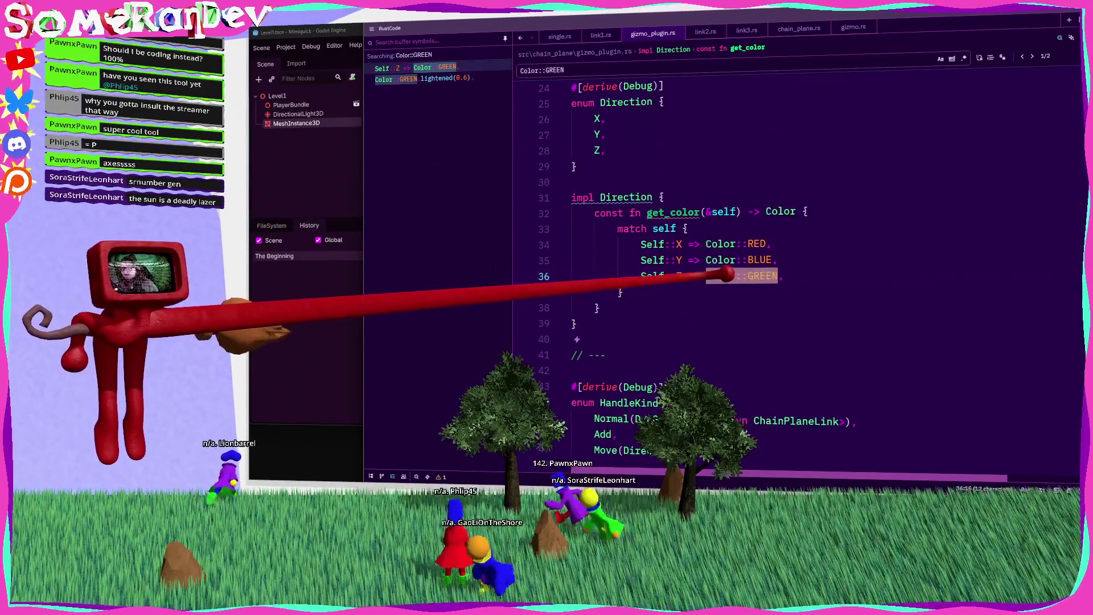
left_click(772, 260)
key("ctrl+v")
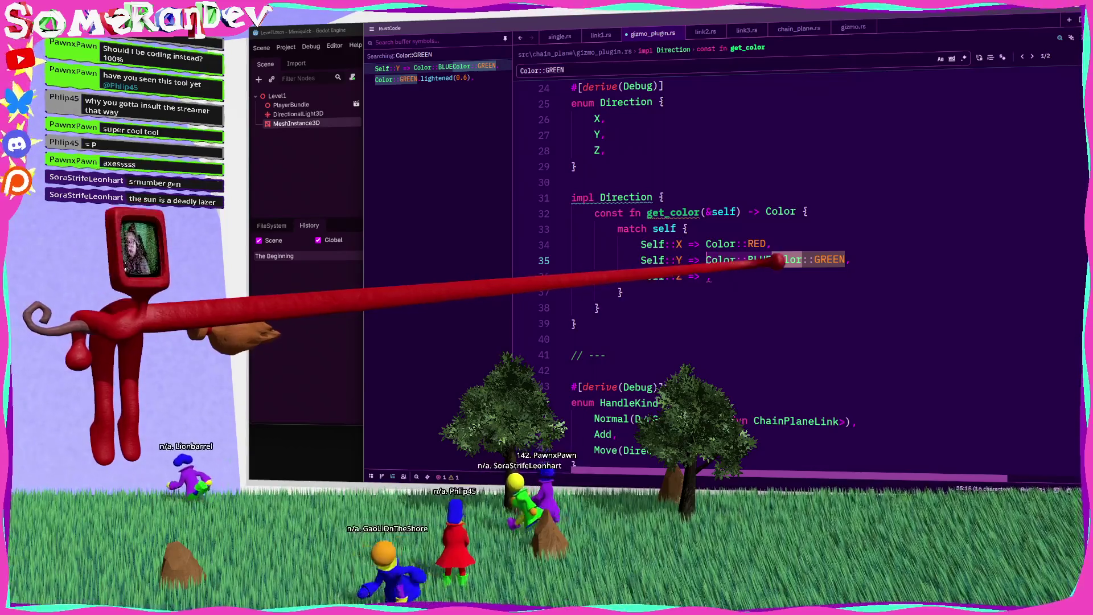
left_click_drag(773, 260, 706, 261)
key("ctrl+x")
left_click(707, 277)
key("ctrl+v")
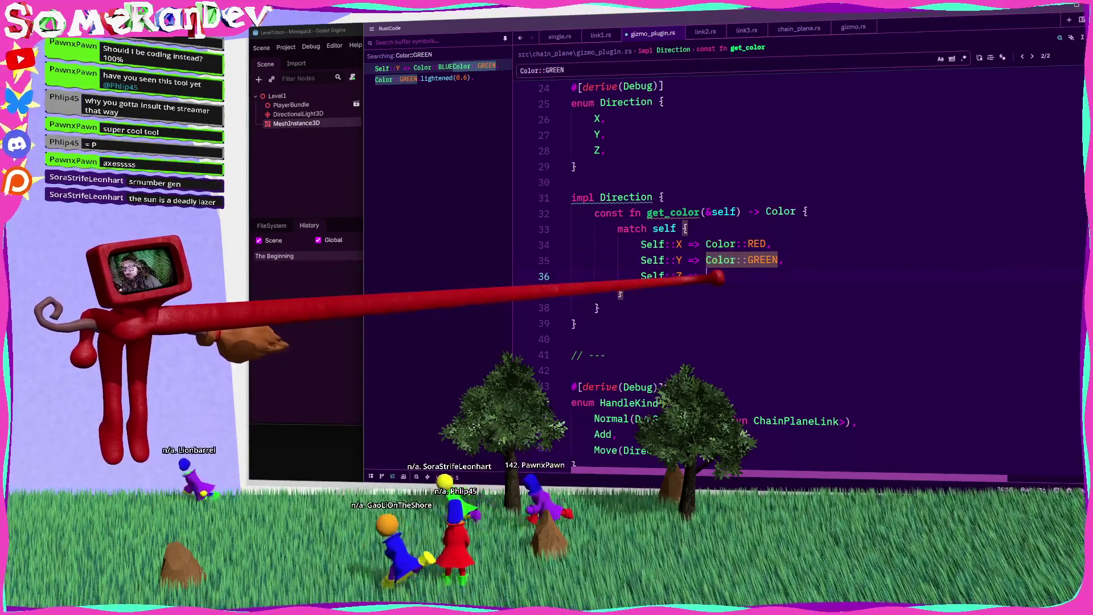
left_click(625, 102)
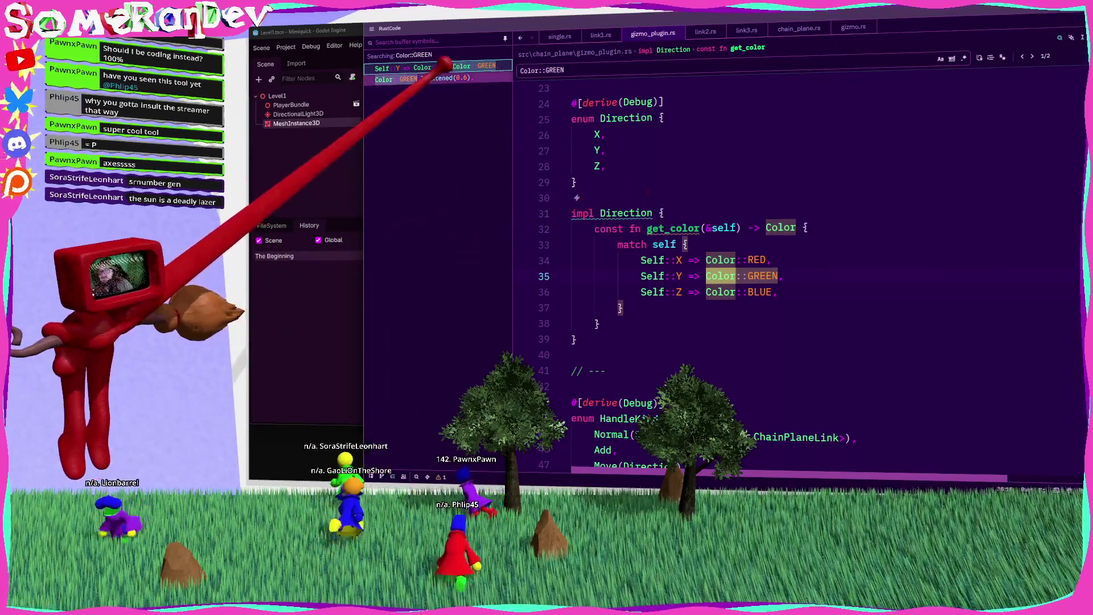
Change the Color::GREEN axis line in redraw to Direction::Y.get_color() and save
left_click(424, 78)
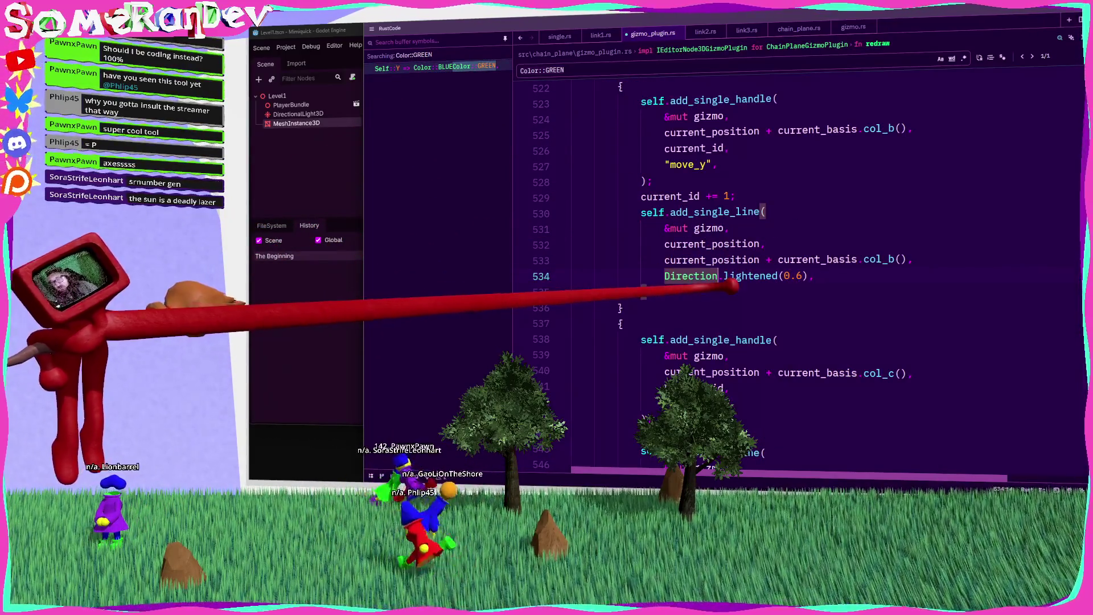
type("::Y.get")
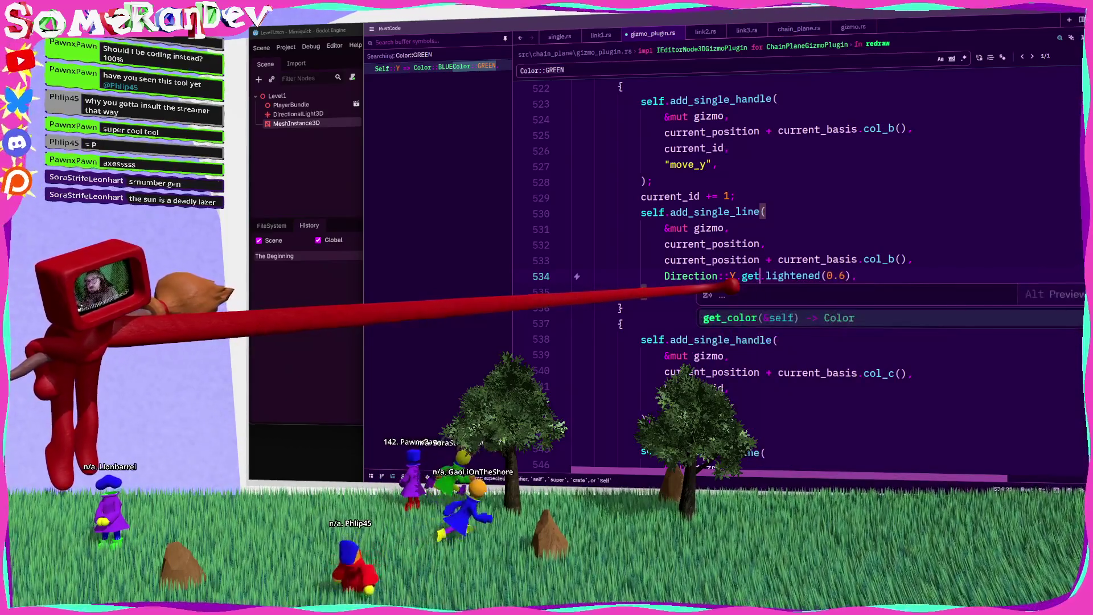
key("Return")
key("ctrl+s")
Replace the red colour on line 518 with Direction::X.get_color() and save
key("ctrl+shift+Left")
key("ctrl+shift+Left")
key("ctrl+shift+Left")
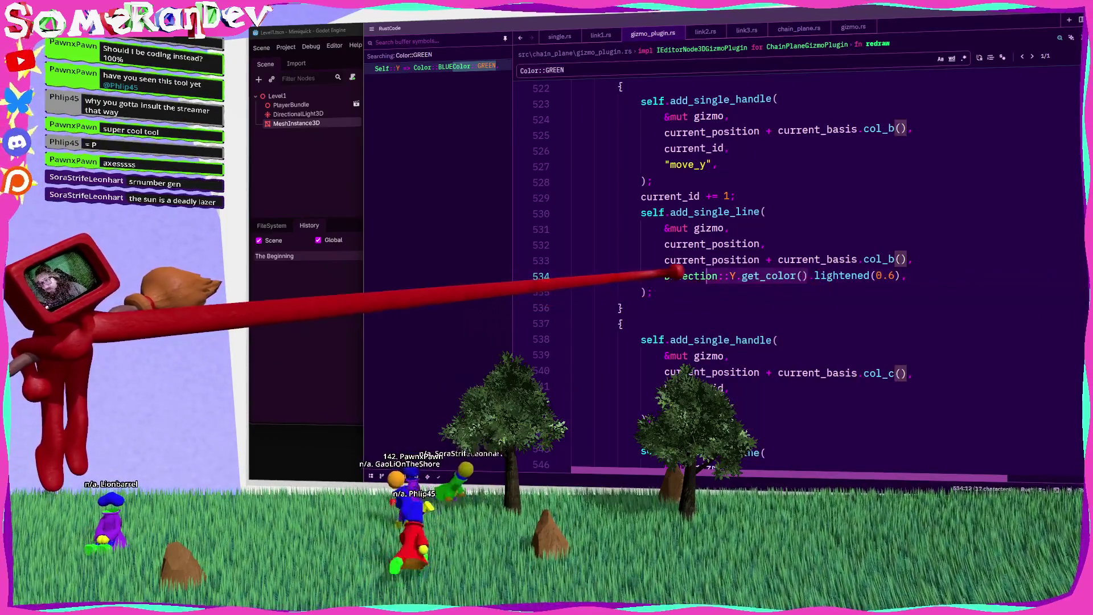
key("ctrl+c")
scroll(712, 268, "up", 4)
left_click_drag(665, 211, 732, 209)
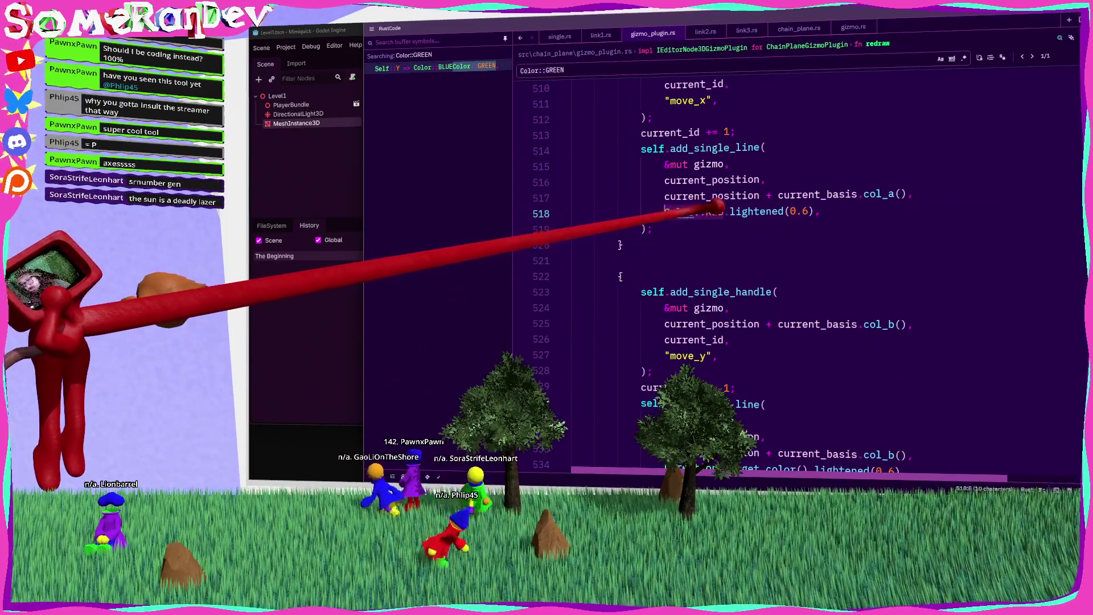
key("ctrl+v")
double_click(740, 212)
type("X")
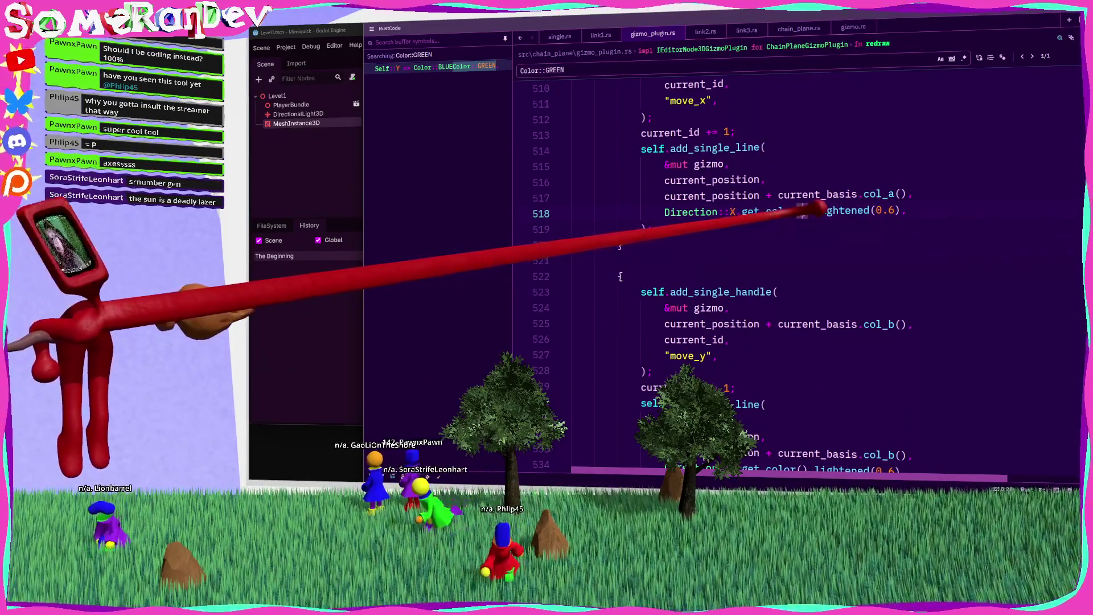
key("ctrl+s")
Replace the blue colour on line 549 with the direction get_color() call, axis X, and save
scroll(675, 206, "down", 9)
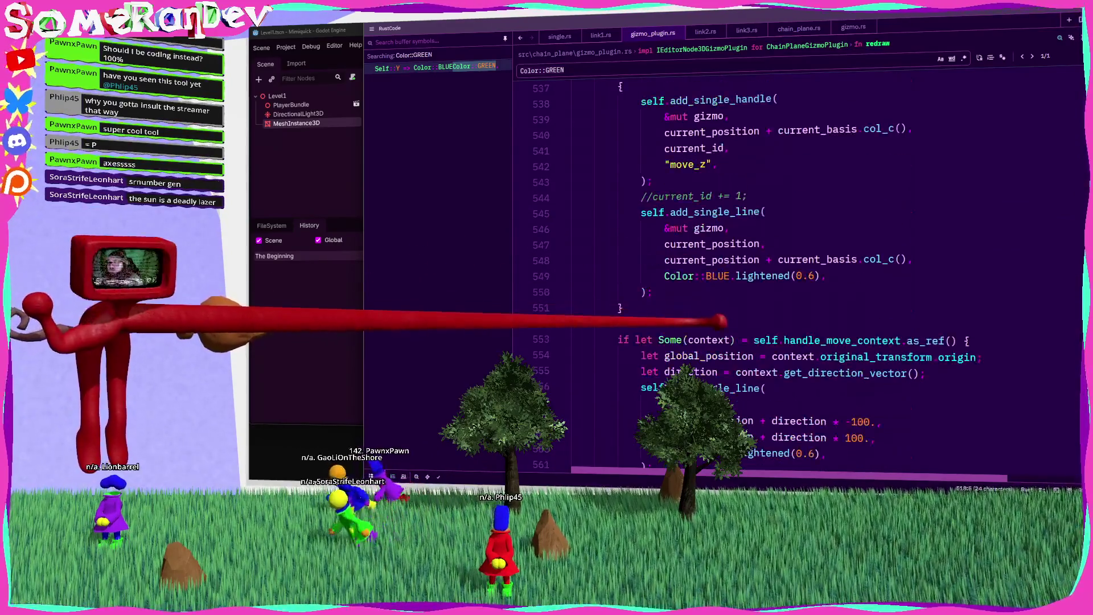
key("ctrl+v")
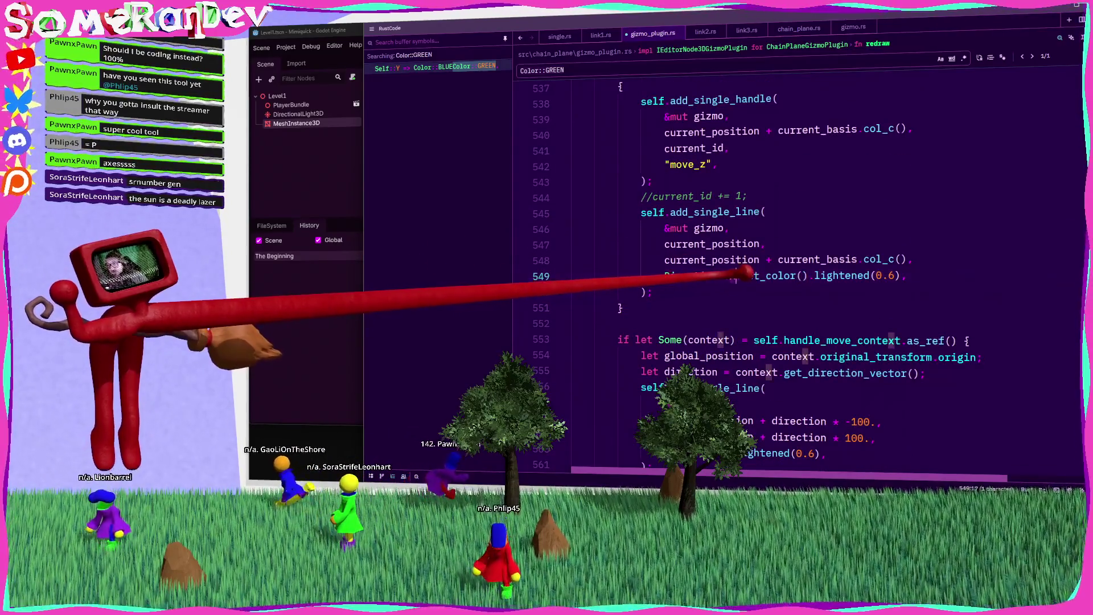
double_click(735, 276)
type("X")
key("ctrl+s")
Colour the line-560 drag line with context.direction.get_color(), then rebuild the plugin
scroll(743, 274, "down", 5)
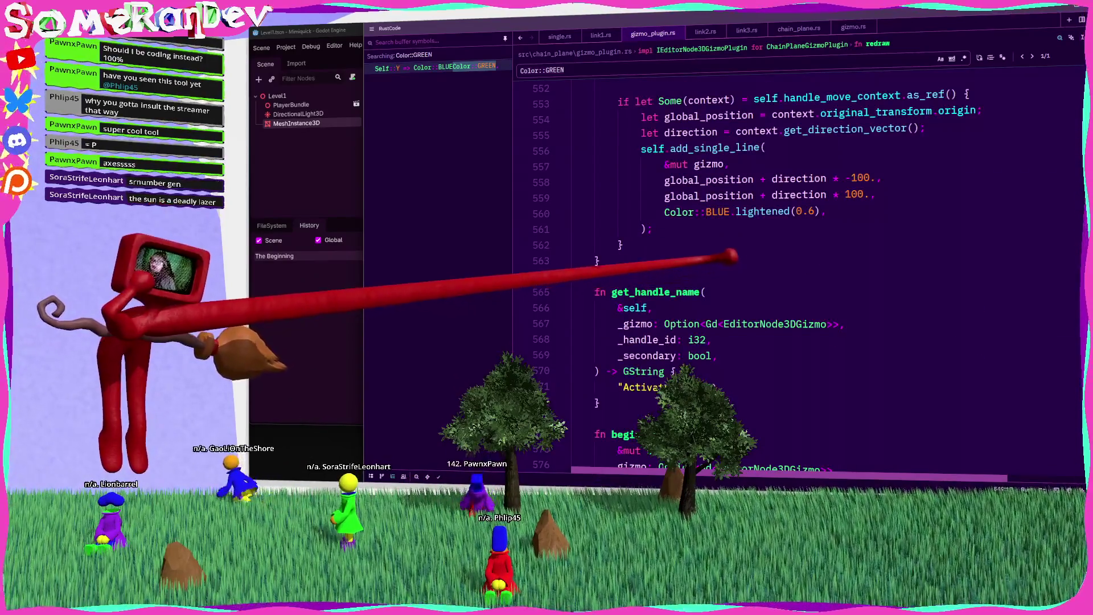
left_click_drag(715, 211, 664, 212)
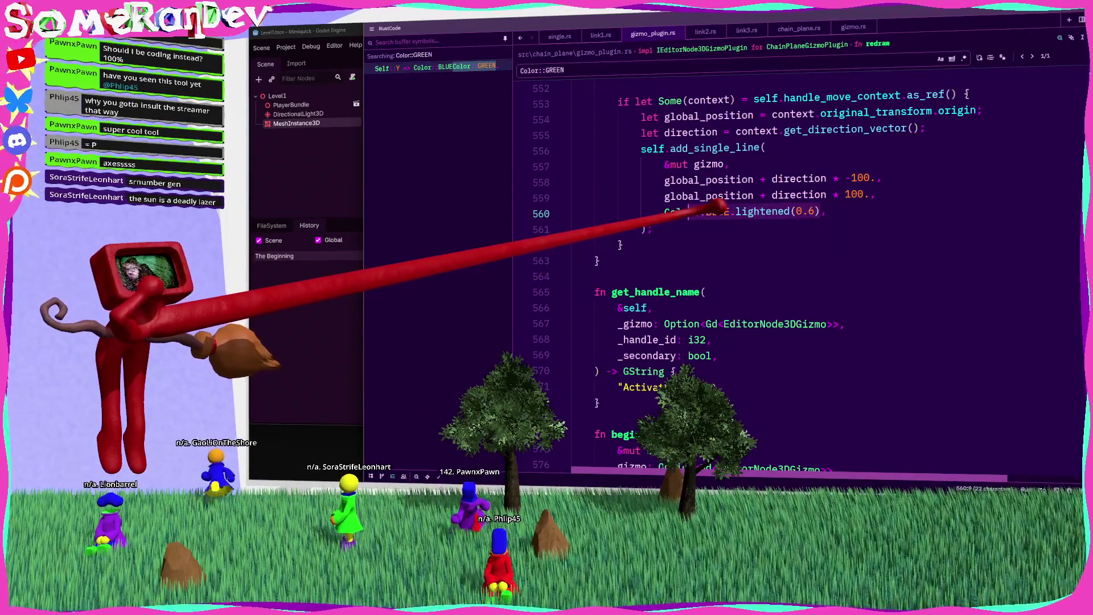
type("c")
type("ontext.direction")
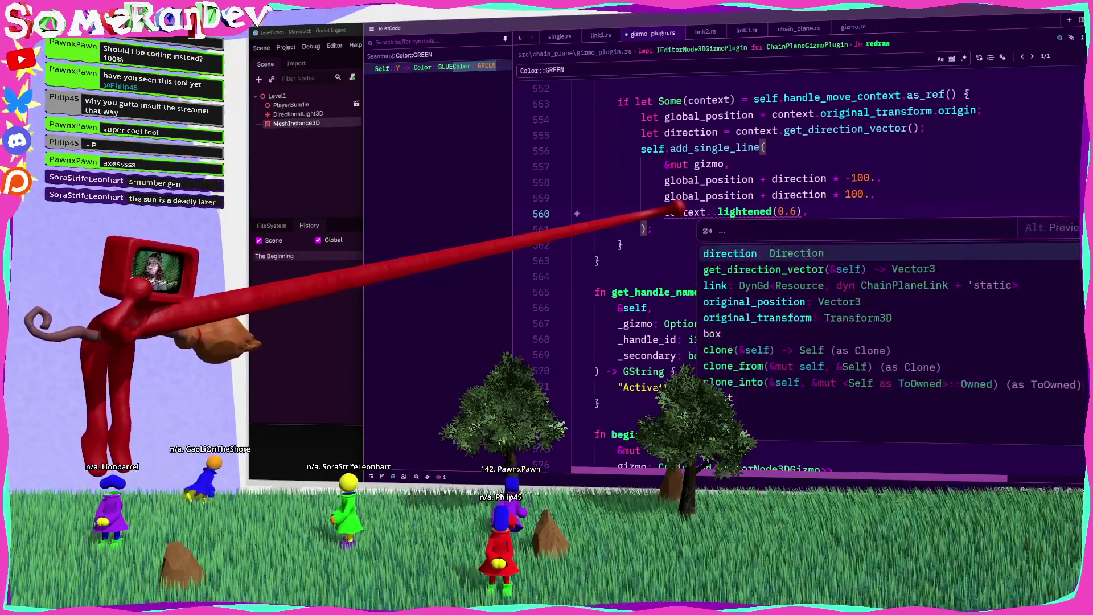
type(".get_c")
key("Return")
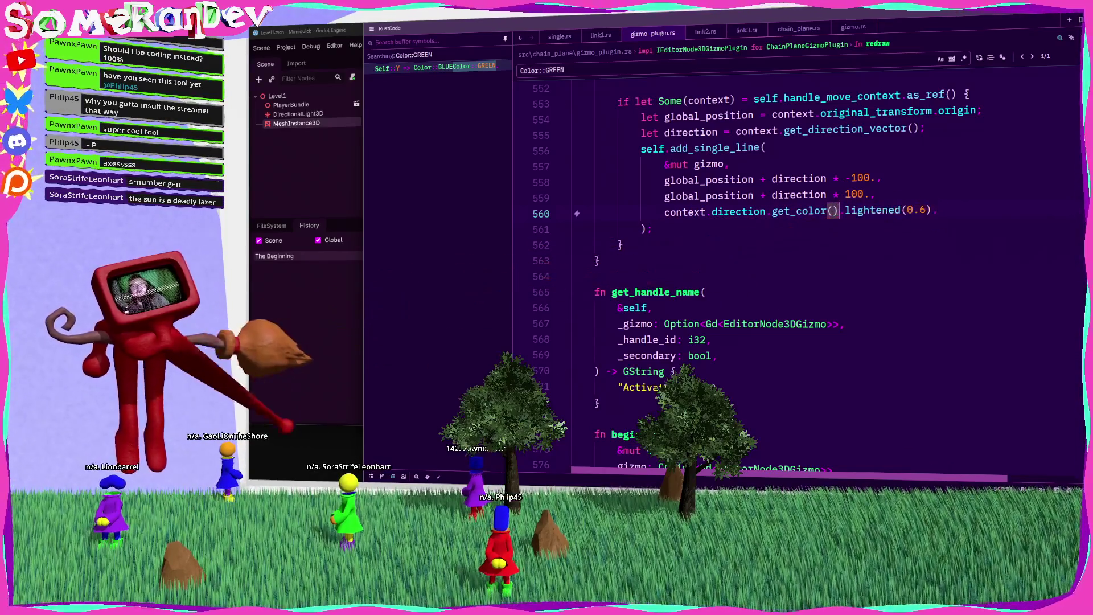
key("F5")
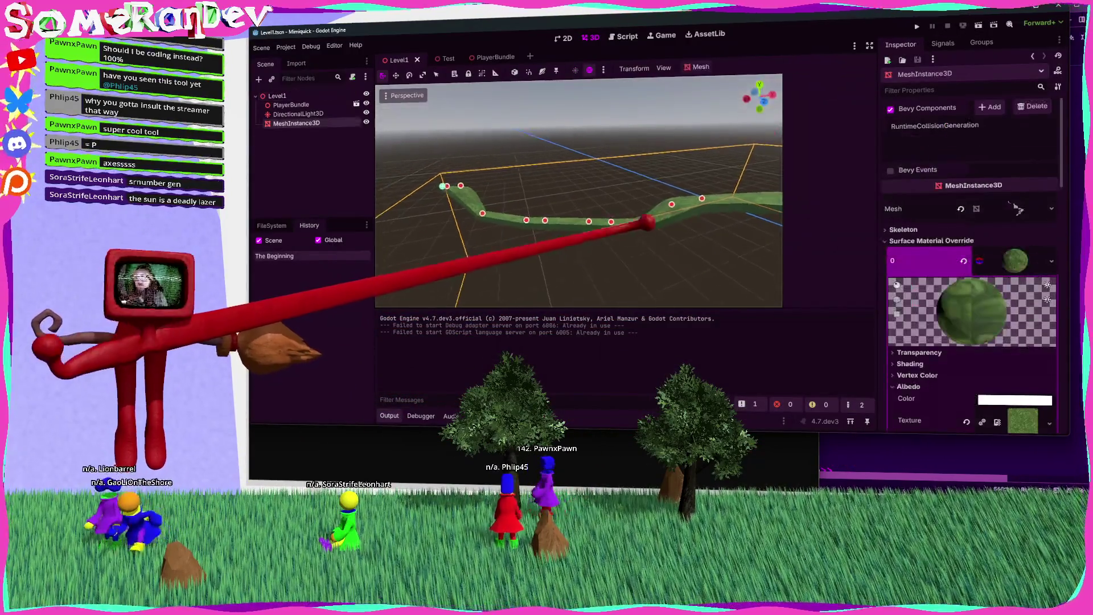
Nudge one grass-chain path point along the plane and orbit along the path
left_click(592, 192)
mouse_move(595, 191)
left_mouse_down()
mouse_move(632, 188)
mouse_move(585, 194)
left_mouse_up()
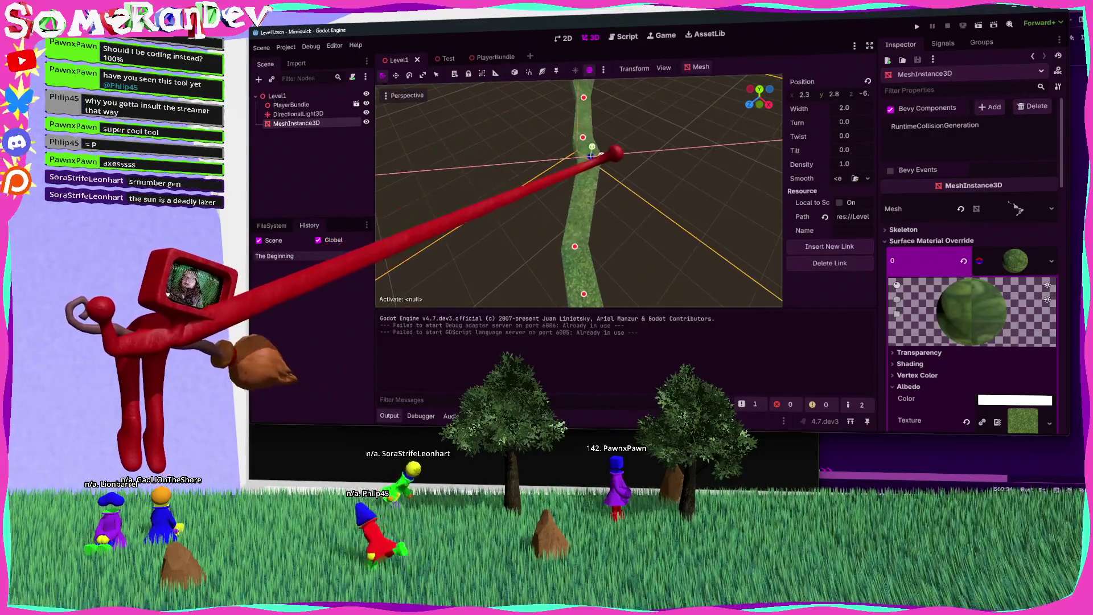
left_click_drag(581, 152, 473, 172)
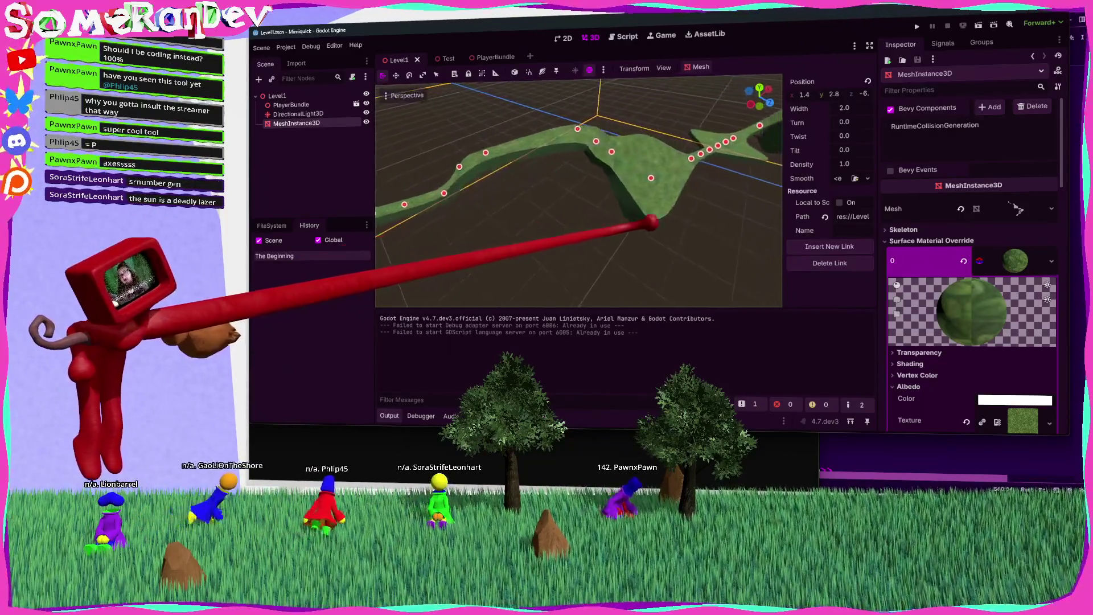
Lower another path control point to reshape the grass mesh, then view the whole path
left_click(590, 151)
mouse_move(650, 223)
left_mouse_down()
mouse_move(583, 145)
mouse_move(651, 224)
left_mouse_up()
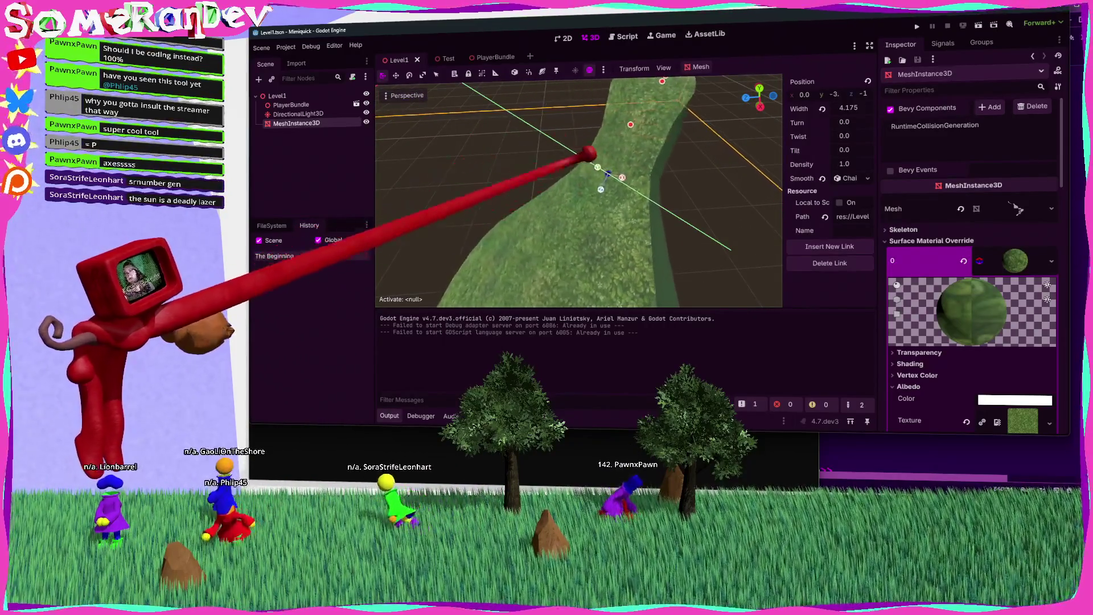
mouse_move(503, 101)
left_mouse_down()
mouse_move(744, 268)
mouse_move(532, 154)
mouse_move(659, 165)
mouse_move(488, 159)
mouse_move(622, 184)
mouse_move(646, 224)
mouse_move(568, 200)
left_mouse_up()
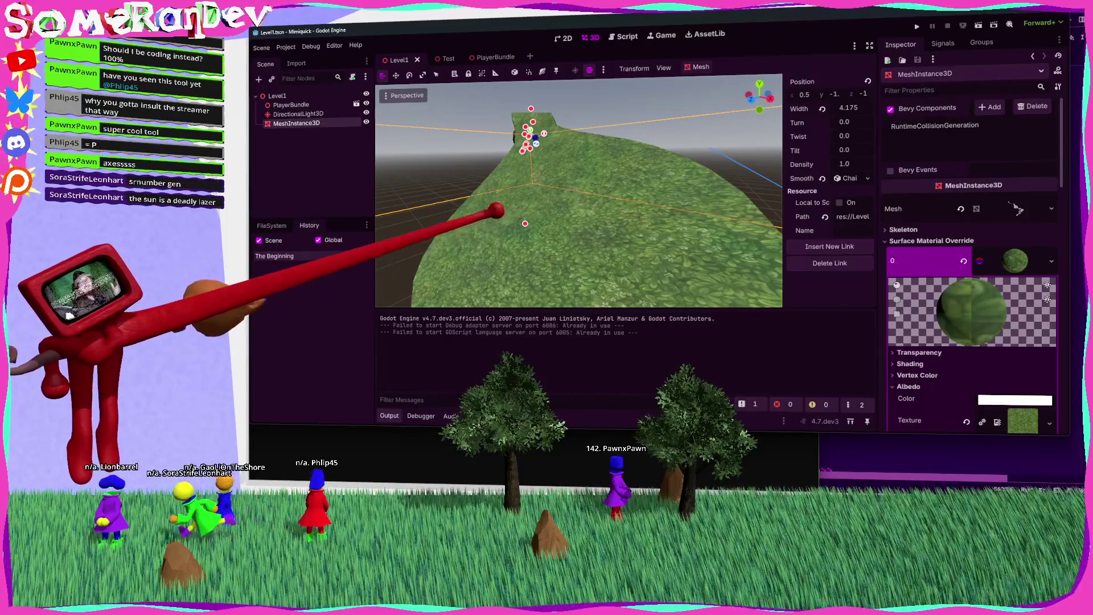
left_click(525, 224)
left_click_drag(644, 223, 624, 232)
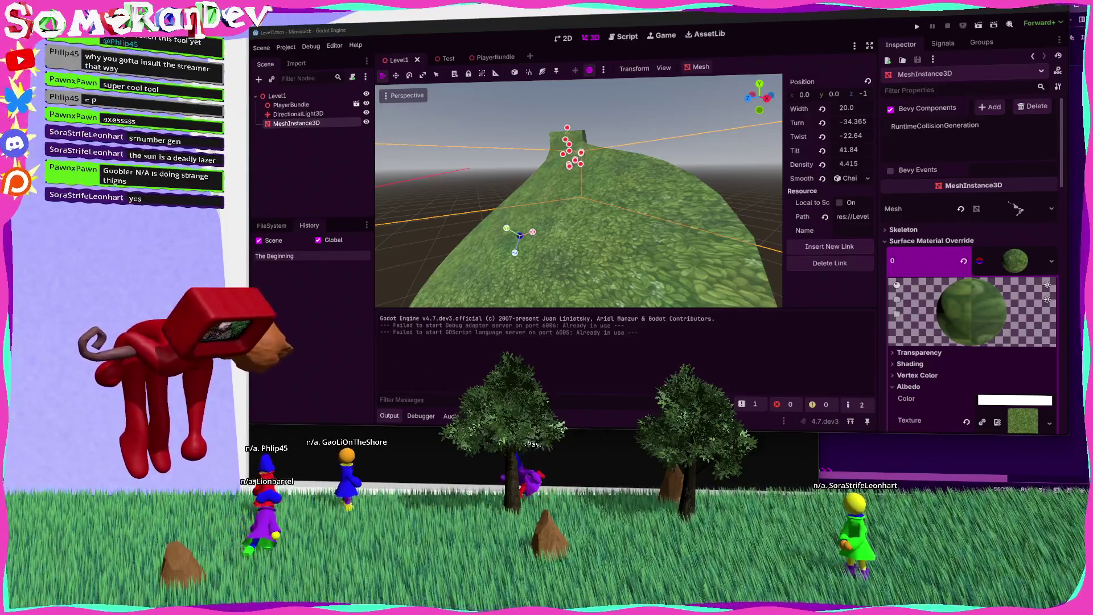
key("alt+Tab")
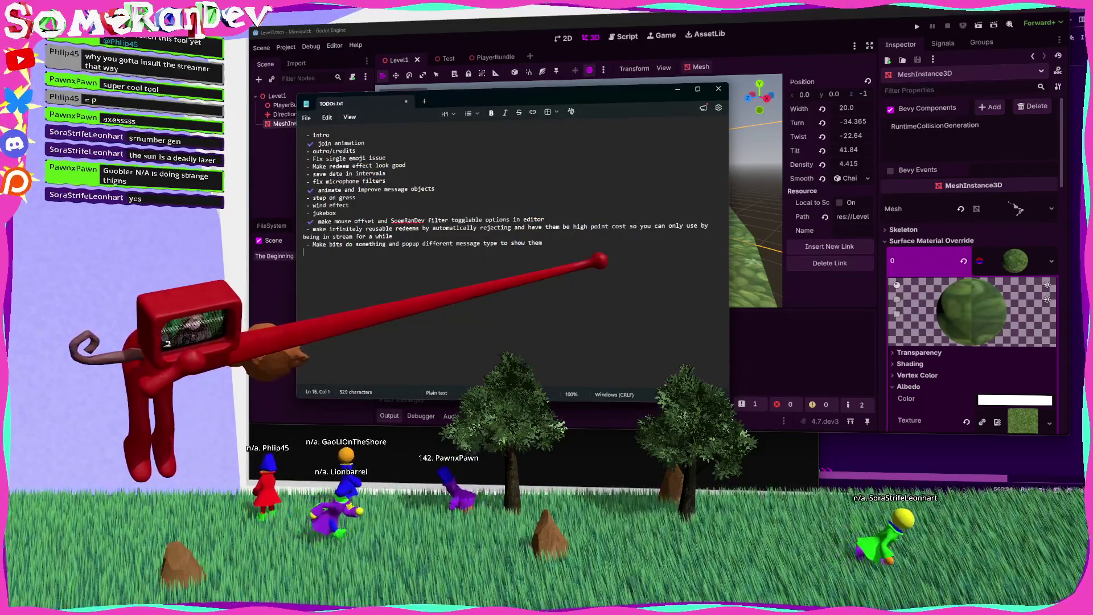
Add the TODOs.txt item 'Have it so real ass hand can come out of TV' and return to Godot
type("- Have it so real")
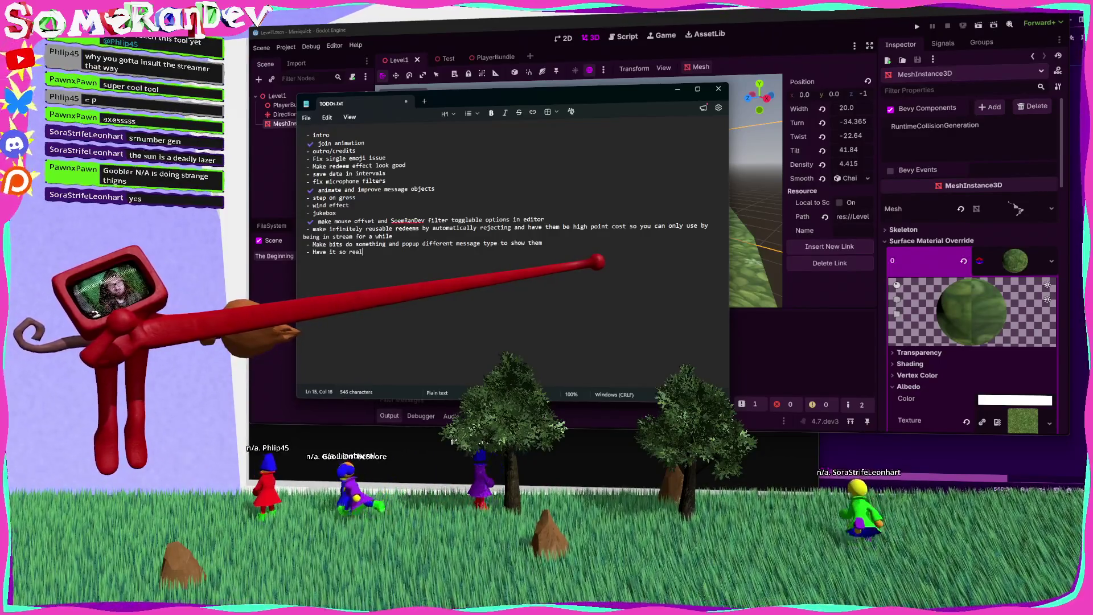
type(" ass hand can come")
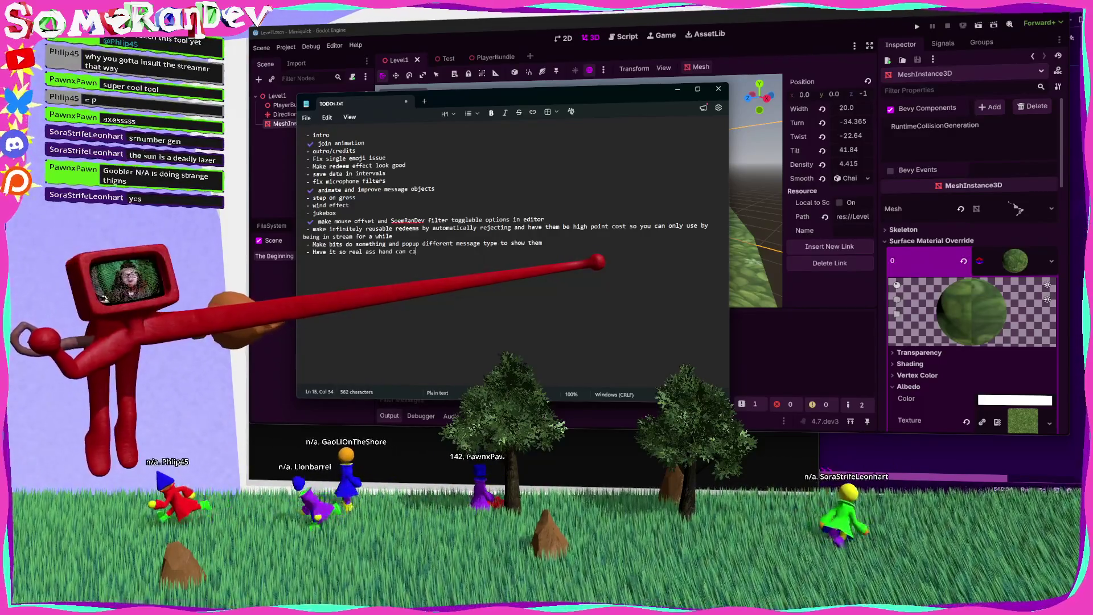
type(" out of TV gf")
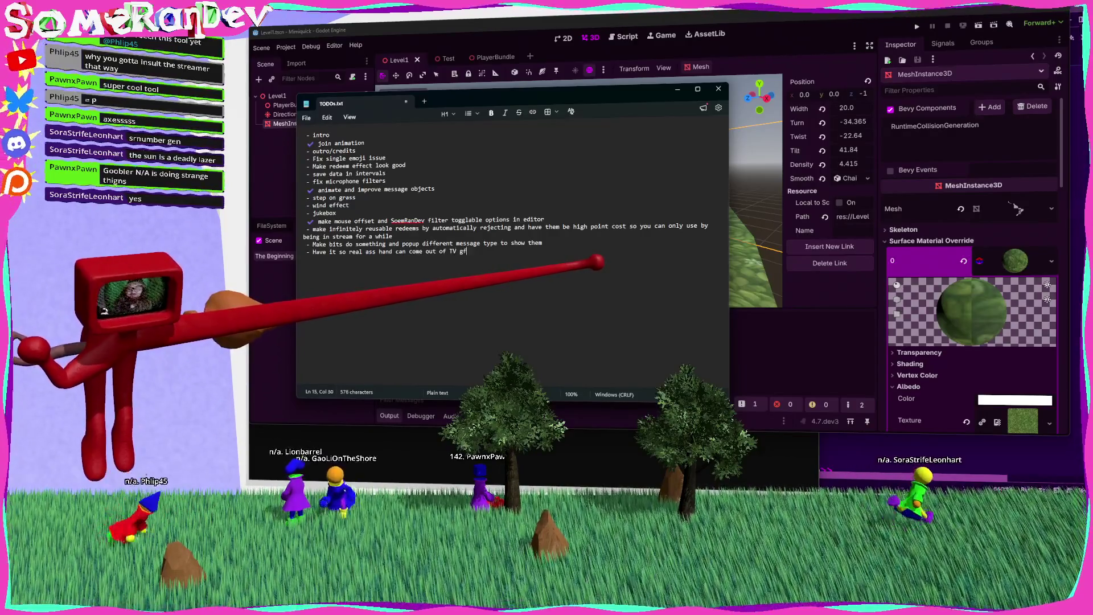
key("BackSpace")
type("face")
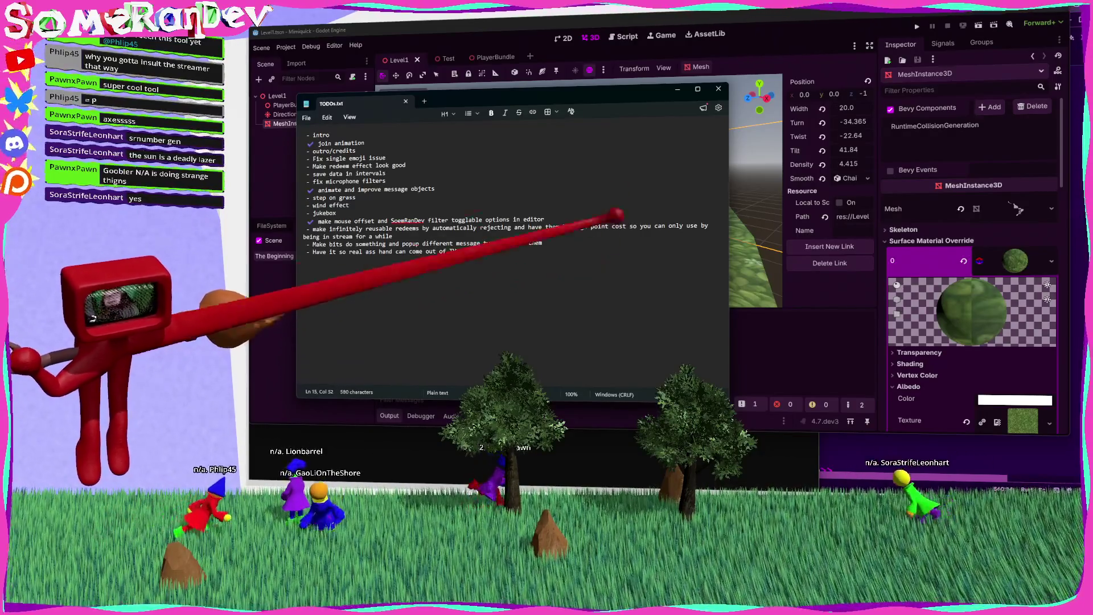
key("alt+Tab")
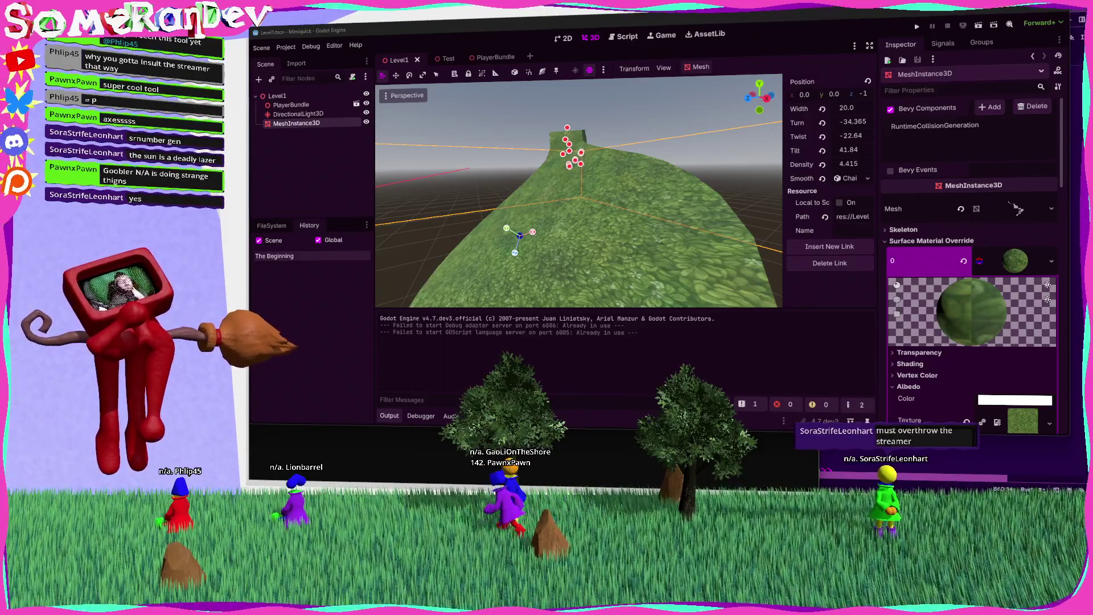
mouse_move(586, 230)
left_mouse_down()
mouse_move(647, 225)
mouse_move(603, 188)
mouse_move(649, 222)
left_mouse_up()
mouse_move(435, 190)
left_mouse_down()
mouse_move(659, 205)
mouse_move(647, 224)
mouse_move(612, 200)
mouse_move(651, 220)
left_mouse_up()
scroll(655, 219, "up", 5)
scroll(563, 203, "down", 5)
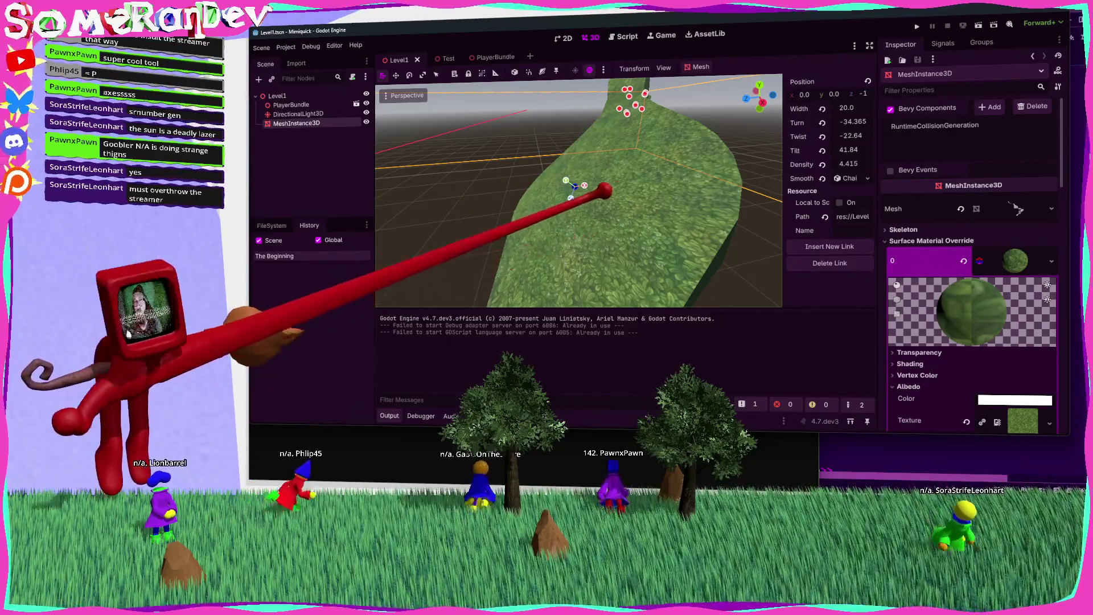
mouse_move(647, 222)
left_mouse_down()
mouse_move(644, 193)
mouse_move(647, 225)
mouse_move(508, 159)
mouse_move(567, 245)
mouse_move(519, 208)
mouse_move(549, 202)
mouse_move(562, 224)
mouse_move(525, 190)
mouse_move(569, 237)
mouse_move(614, 206)
mouse_move(652, 224)
mouse_move(652, 215)
mouse_move(596, 225)
mouse_move(586, 176)
mouse_move(624, 149)
mouse_move(556, 215)
mouse_move(586, 183)
mouse_move(562, 179)
mouse_move(585, 180)
mouse_move(655, 220)
mouse_move(611, 176)
left_mouse_up()
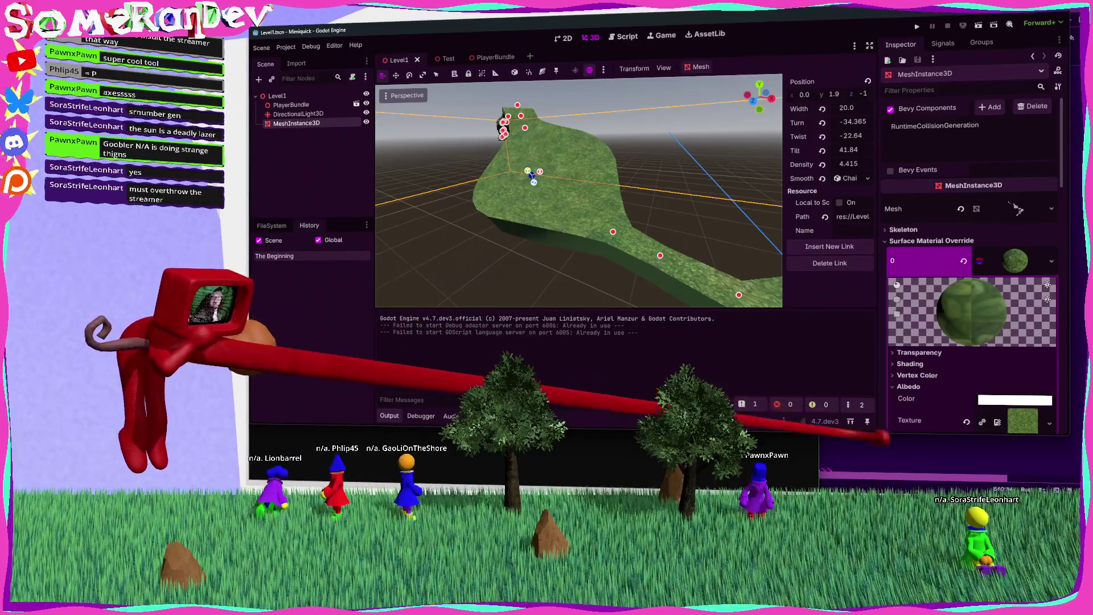
Bring gizmo_plugin.rs back with the find bar closed and the project file tree shown
key("alt+Tab")
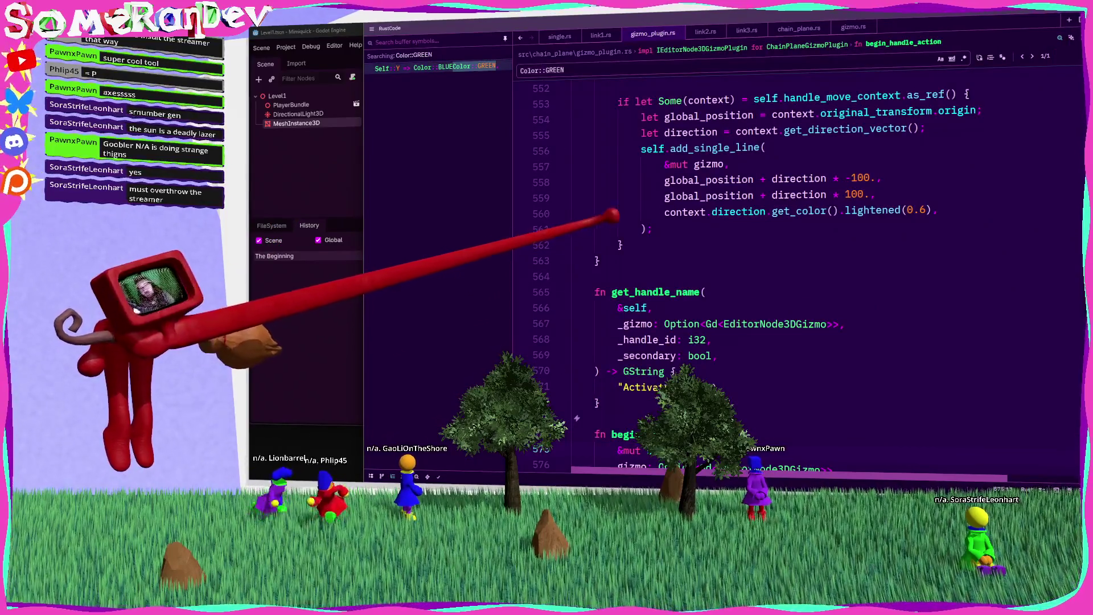
key("Escape")
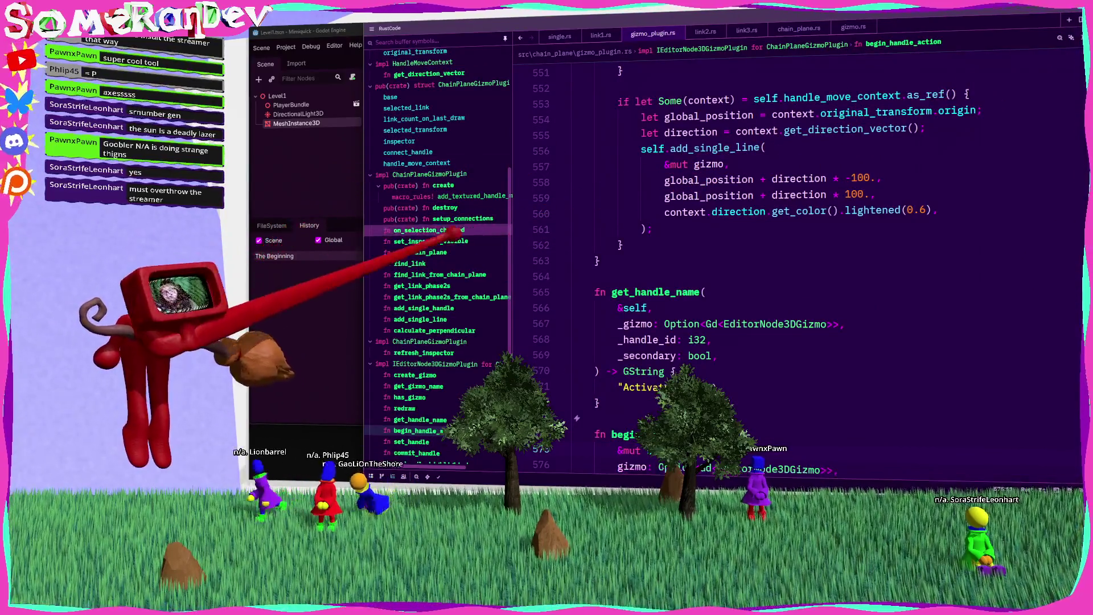
scroll(450, 231, "up", 5)
key("ctrl+shift+e")
left_click(410, 185)
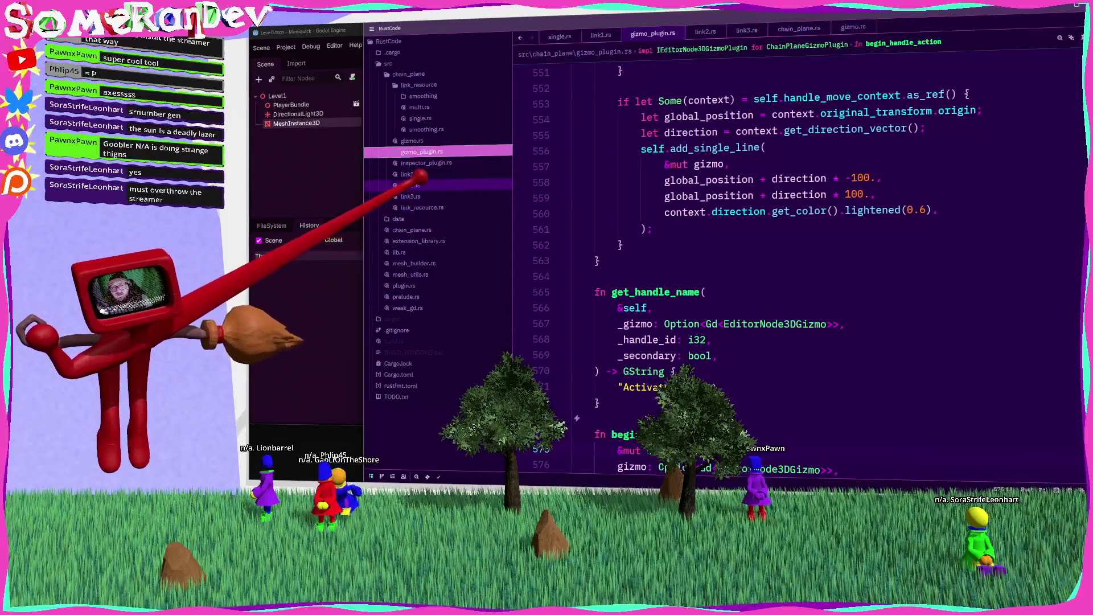